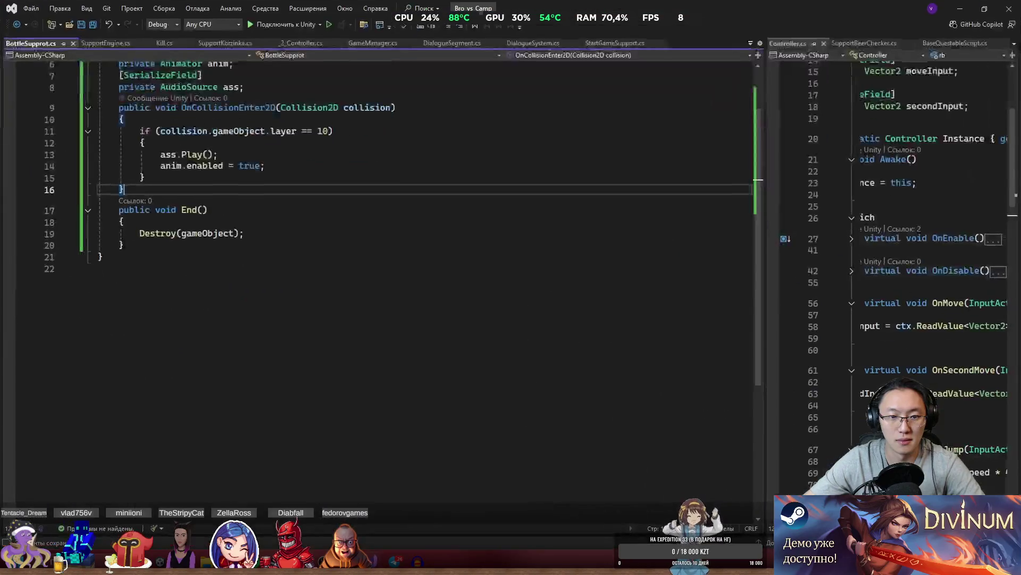
Declare a 'bool isDestroyed = false;' field below the audio source in BottleSupprot.
scroll(160, 219, "up", 2)
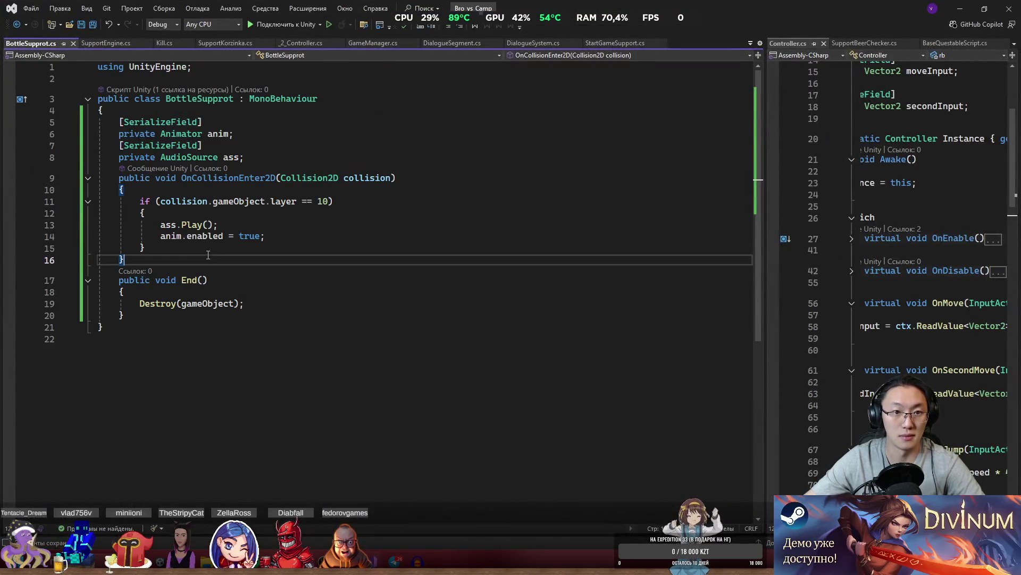
left_click(250, 157)
key("Return")
type("If")
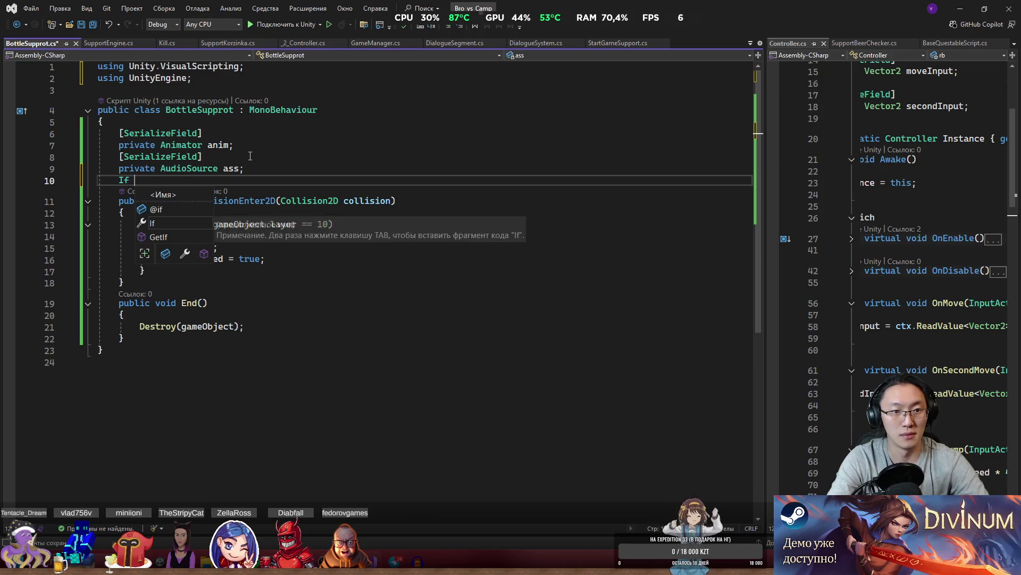
key("BackSpace")
key("BackSpace")
key("BackSpace")
type("bool isDestroyed = false;")
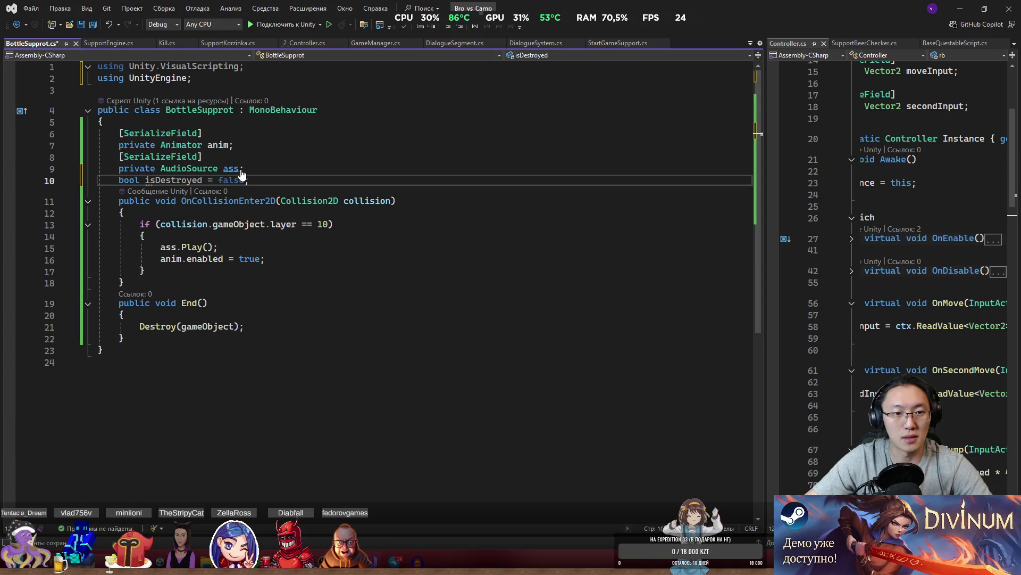
Add an 'if (isDestroyed) return;' guard at the top of the collision handler.
left_click(175, 181)
key("Down")
key("Down")
key("Return")
type("if (isDestroyed) return;")
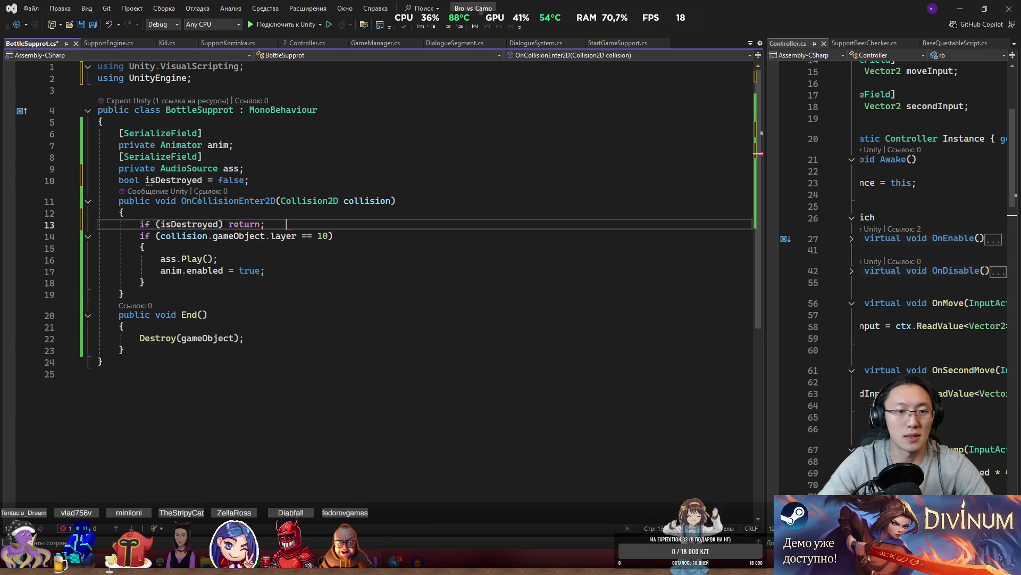
left_click(194, 328)
Set 'isDestroyed = true;' after ass.Play(), save the script, and return to Unity.
left_click(287, 264)
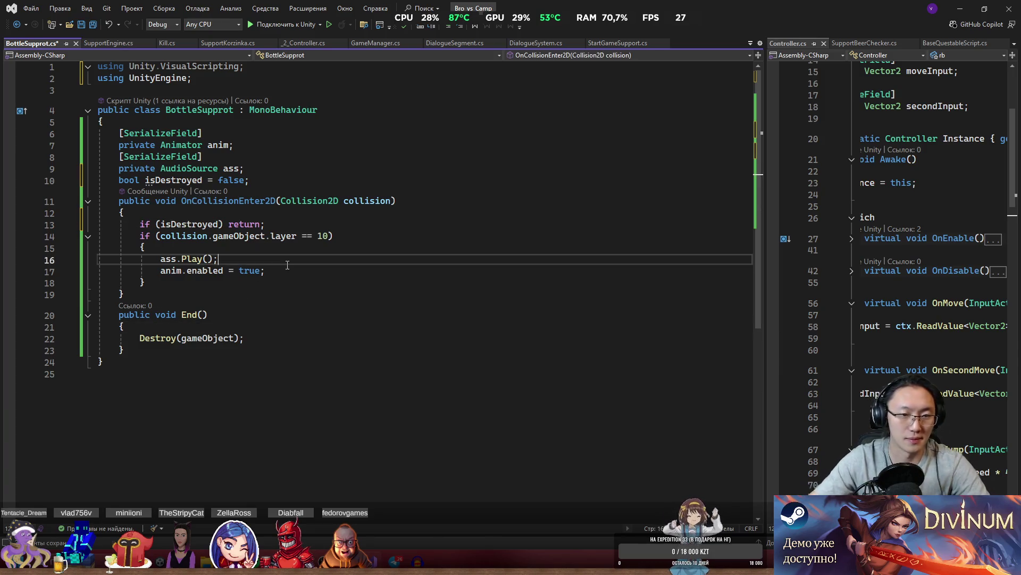
key("Return")
type("des")
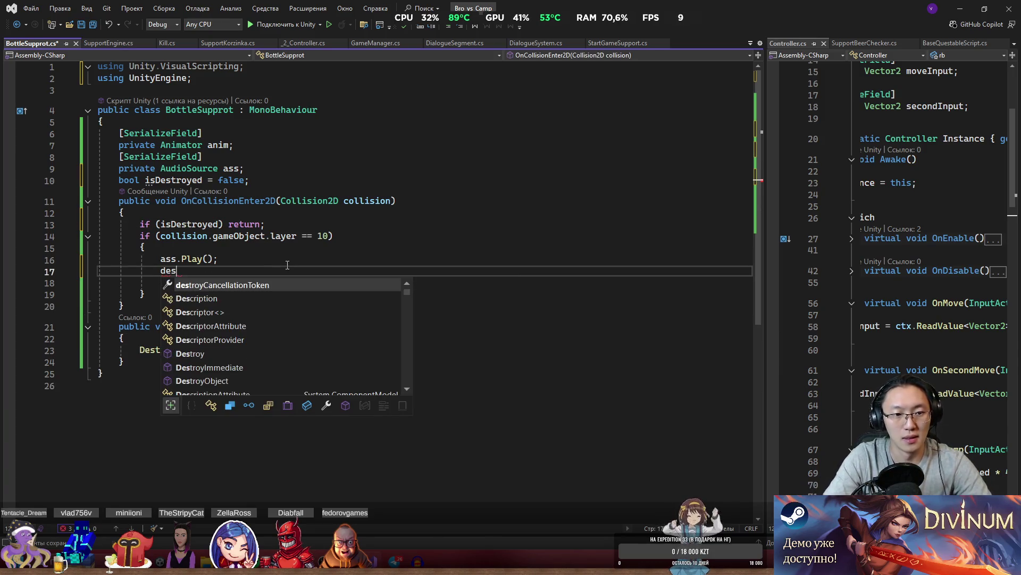
key("BackSpace")
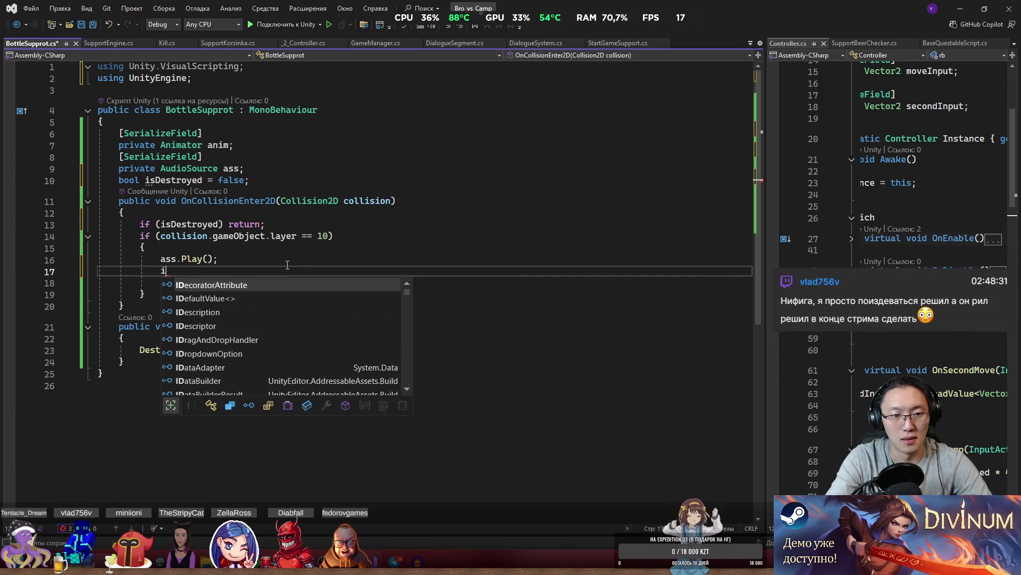
type("isD")
key("Tab")
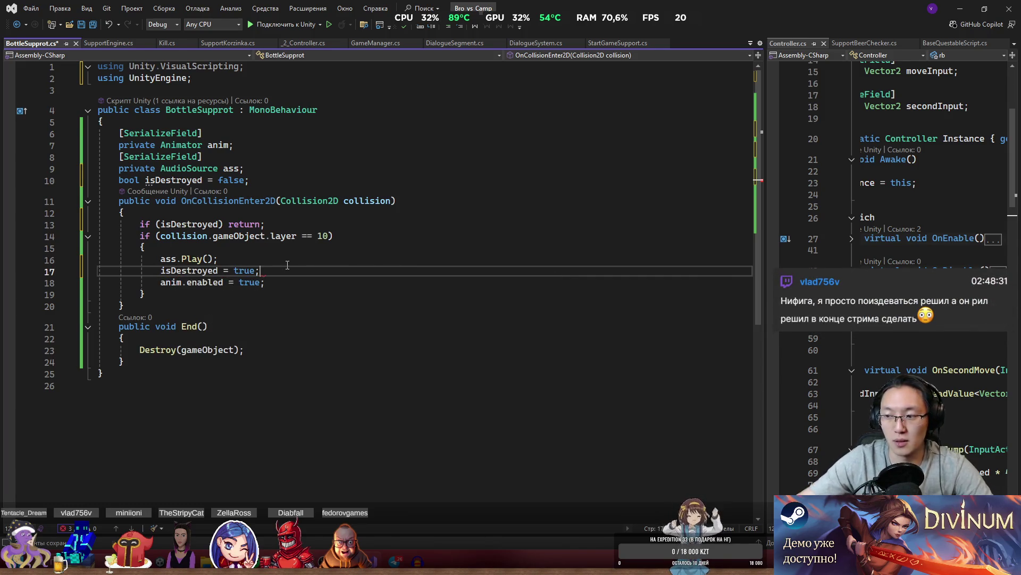
key("ctrl+s")
left_click(245, 349)
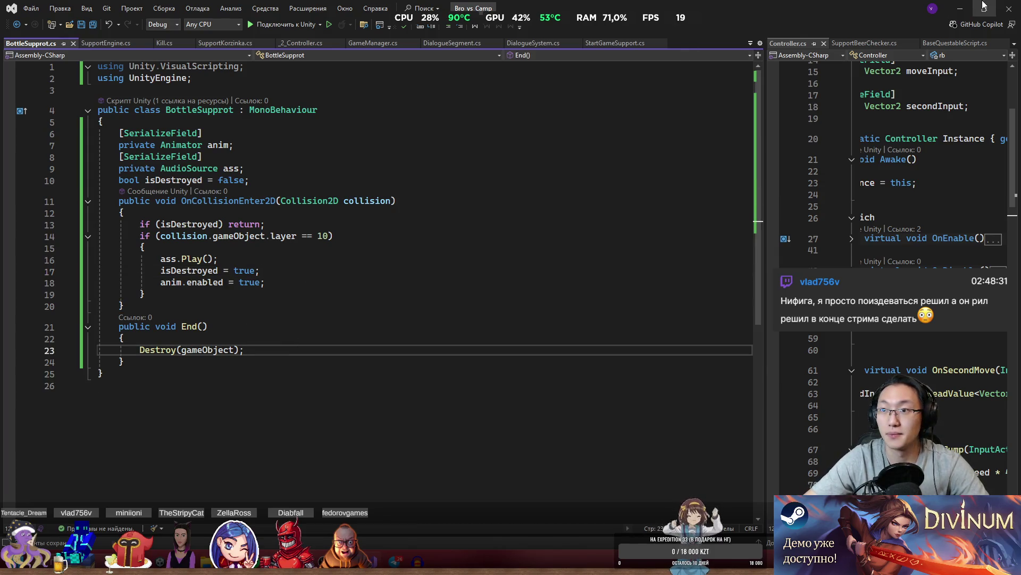
left_click(960, 8)
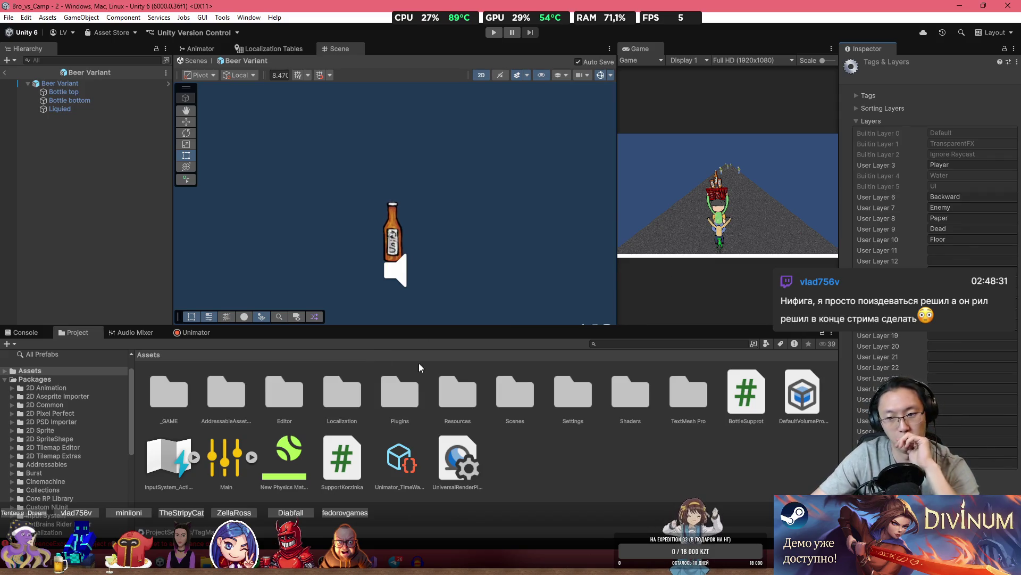
On Beer Variant, assign its own Animator to Anim and its Audio Source to Ass.
left_click(60, 83)
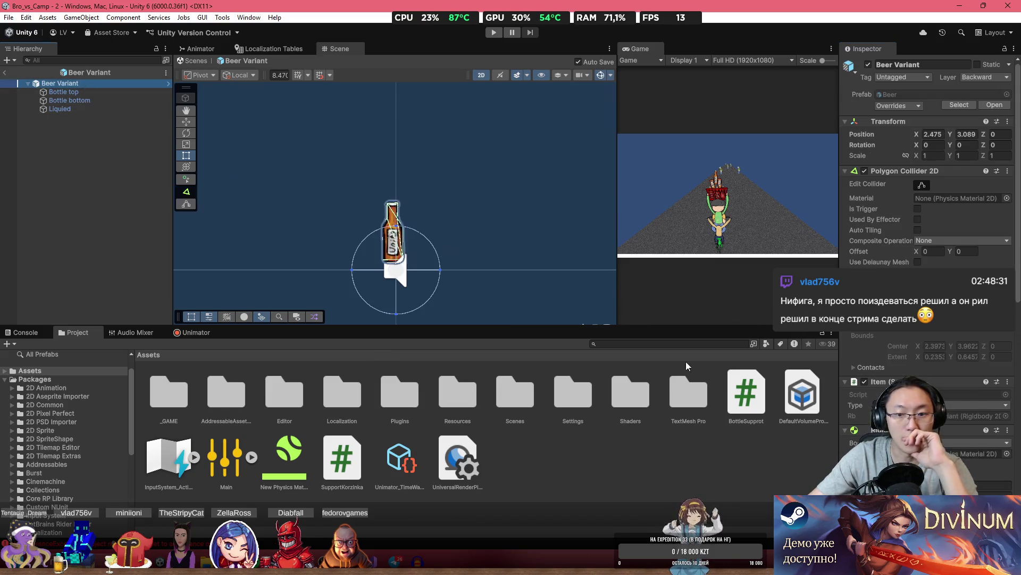
scroll(947, 435, "down", 5)
scroll(946, 435, "down", 5)
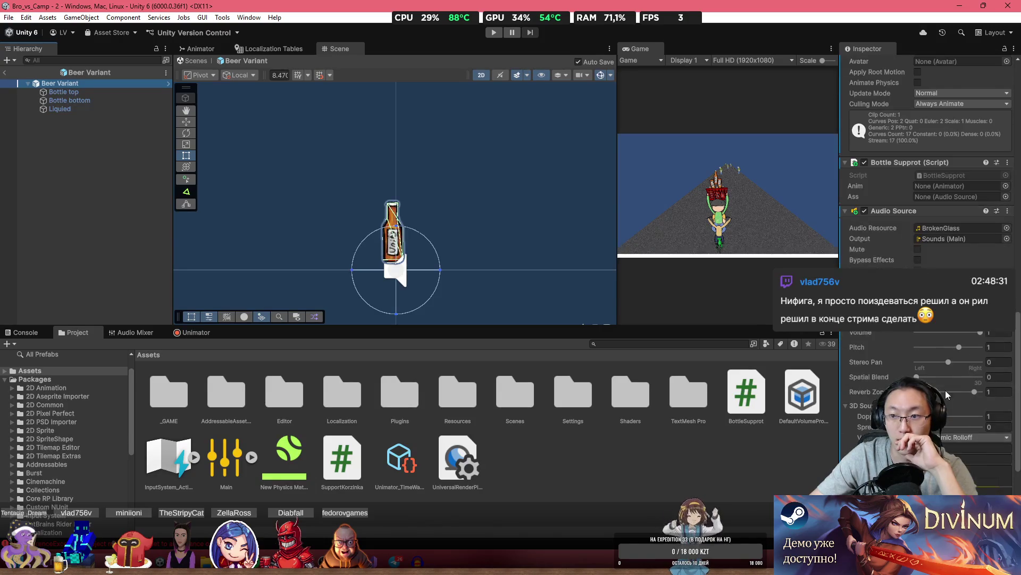
scroll(953, 255, "up", 3)
left_click_drag(924, 267, 952, 254)
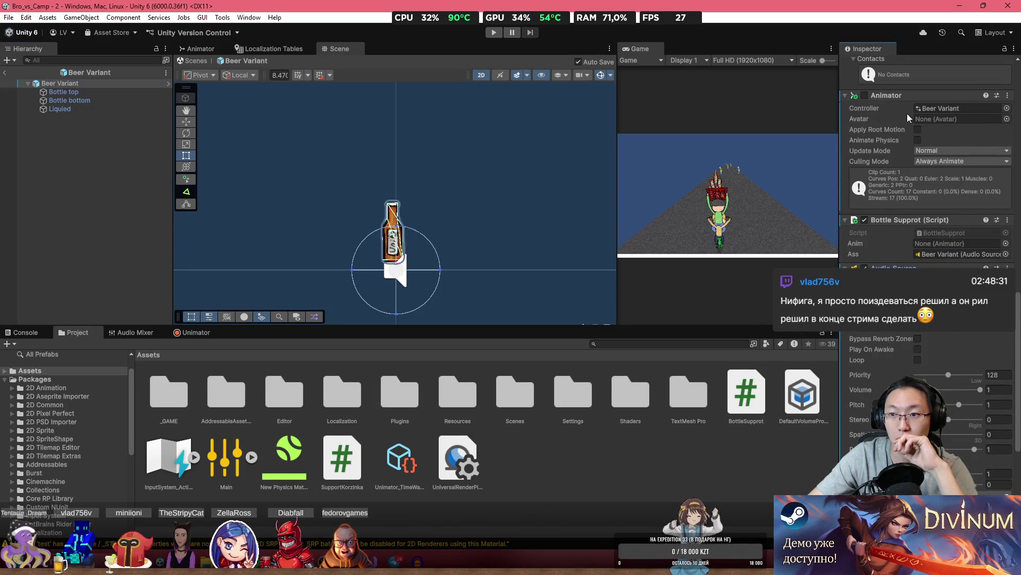
left_click_drag(886, 96, 952, 243)
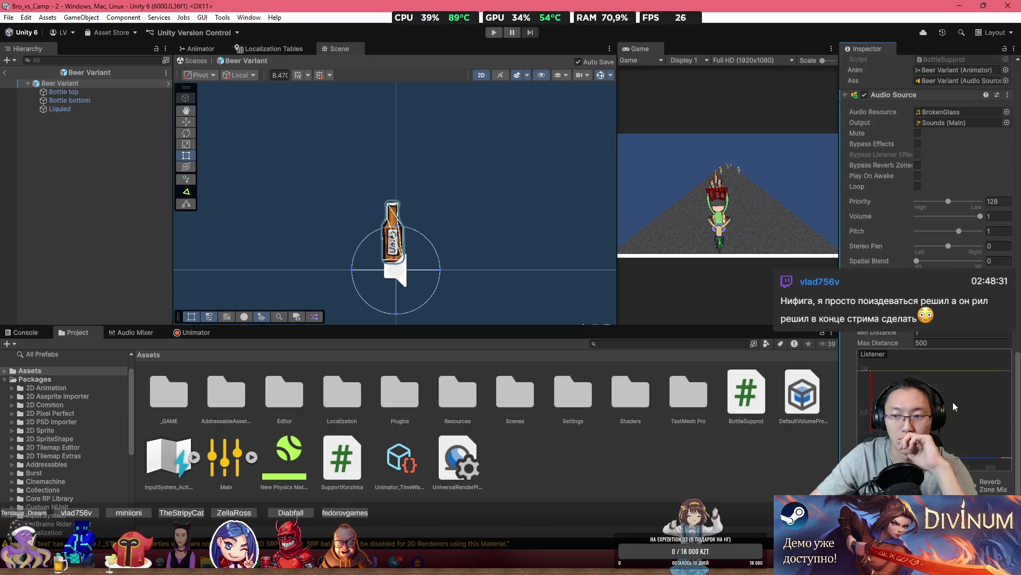
Leave prefab mode and view the scene in flat 2D around Zombie2 (6).
left_click(8, 74)
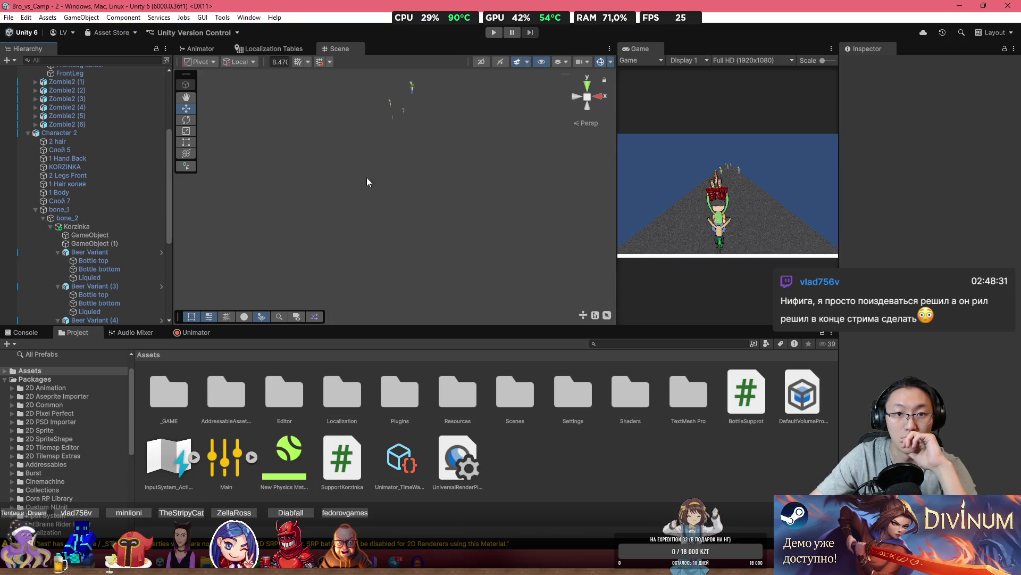
double_click(80, 124)
scroll(410, 207, "down", 5)
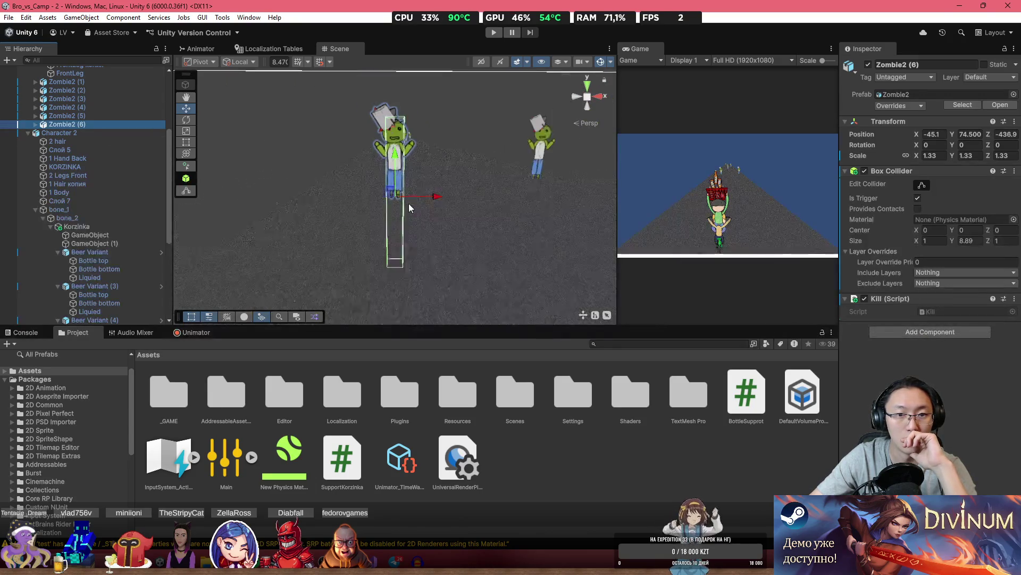
left_click(481, 61)
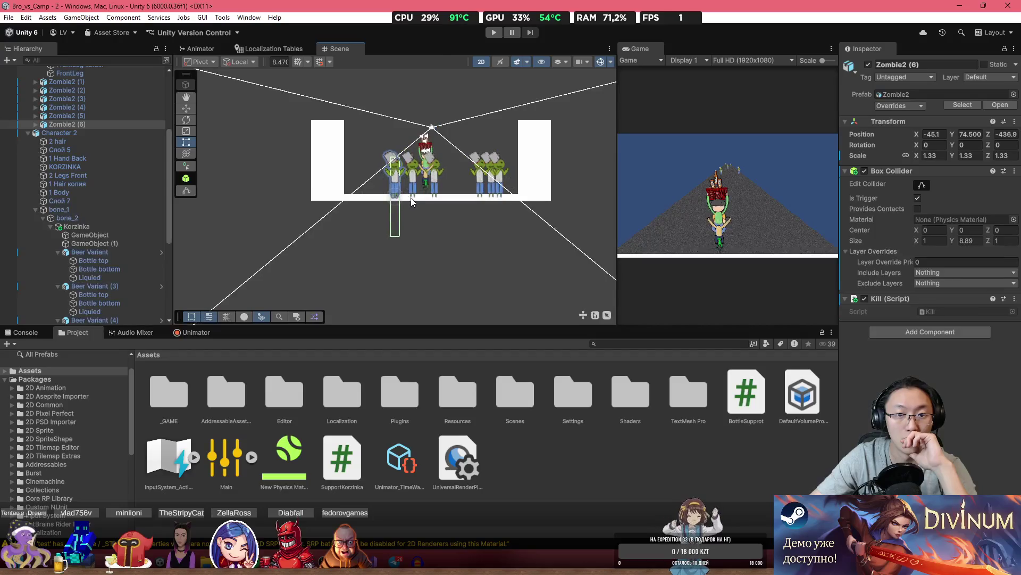
Put the ground Square on the Floor layer and start the game.
left_click(376, 200)
scroll(376, 197, "up", 2)
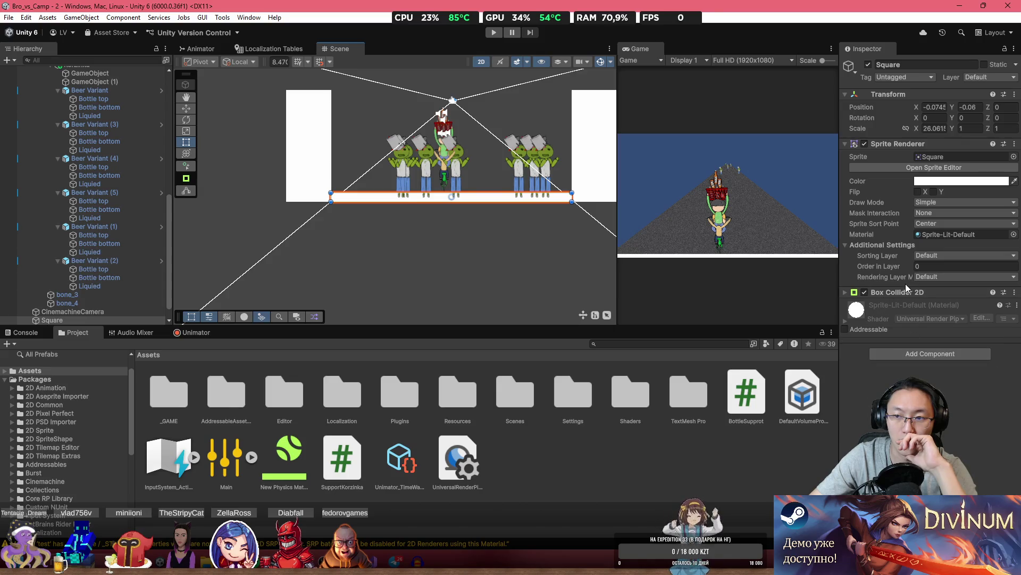
left_click(991, 77)
left_click(956, 206)
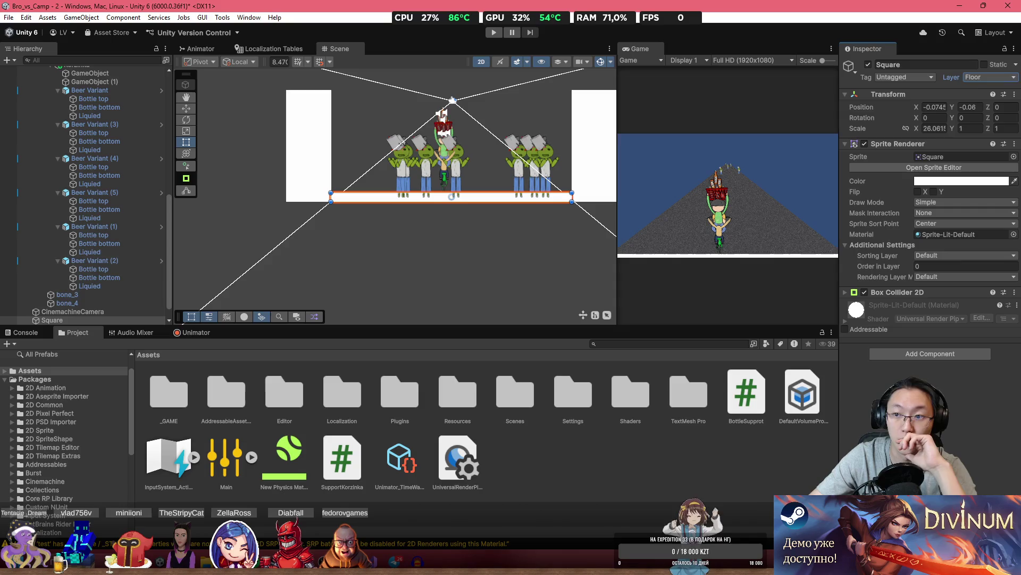
left_click(491, 31)
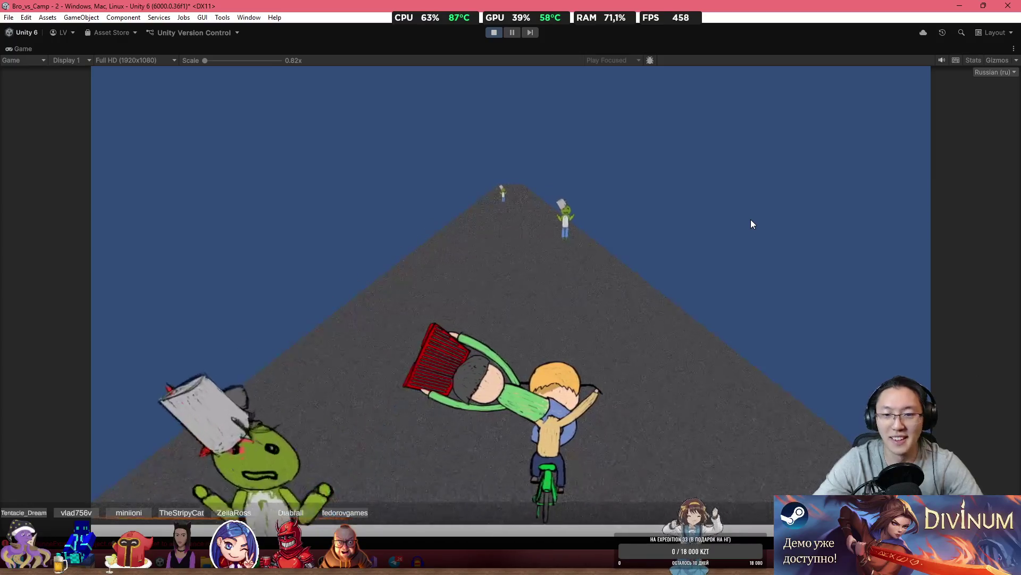
Stop Play mode, glance at the bottle script in Visual Studio, then come back to Unity.
left_click(495, 32)
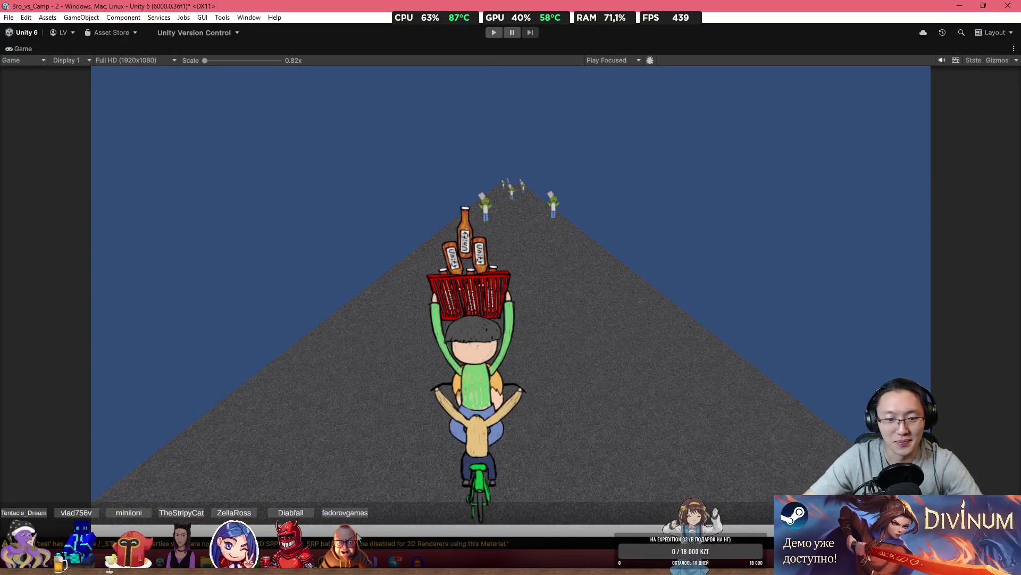
key("alt+Tab")
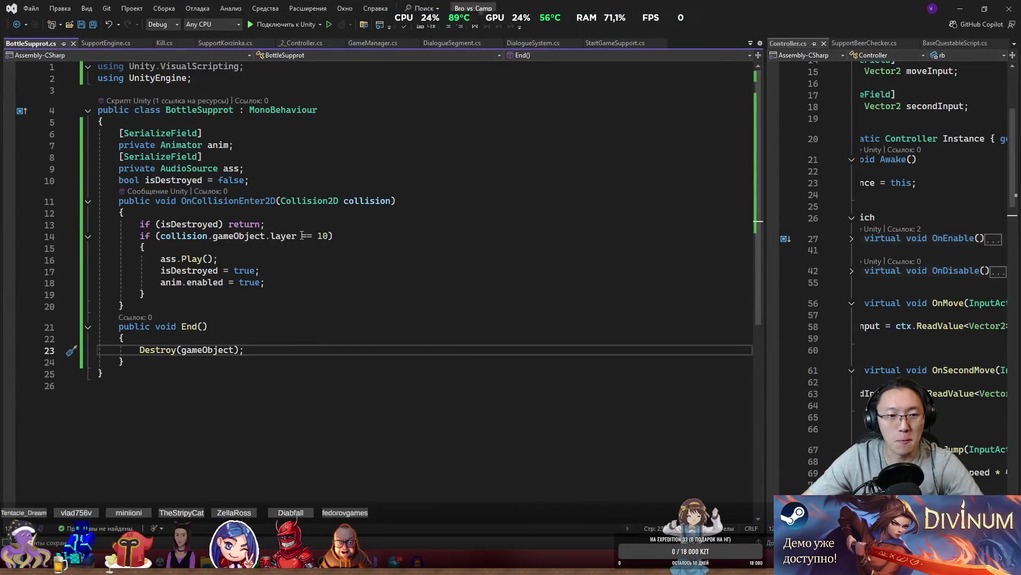
left_click(956, 18)
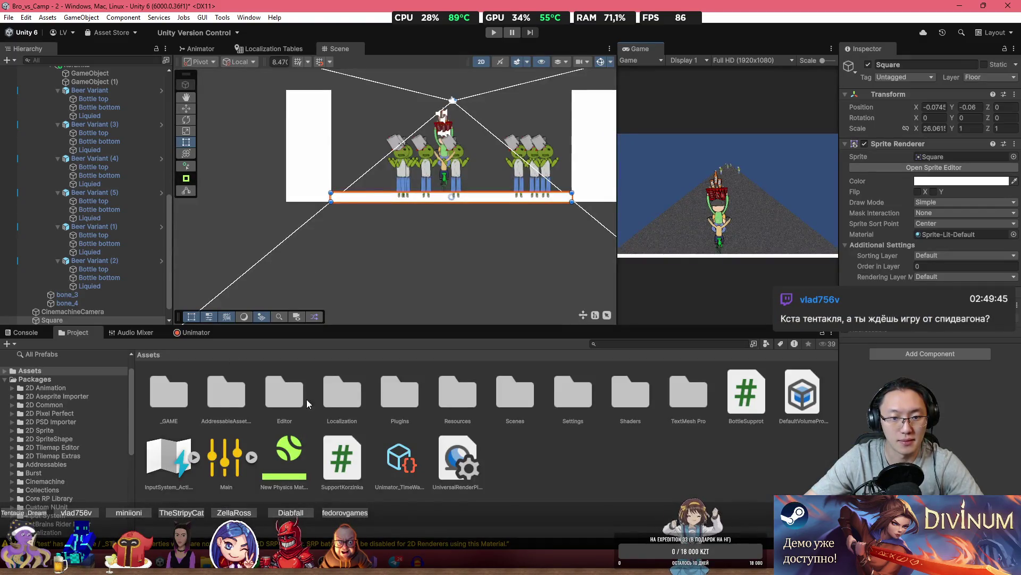
Browse to _GAME > Prefabs, select the Beer Variant prefab and review its components.
double_click(183, 402)
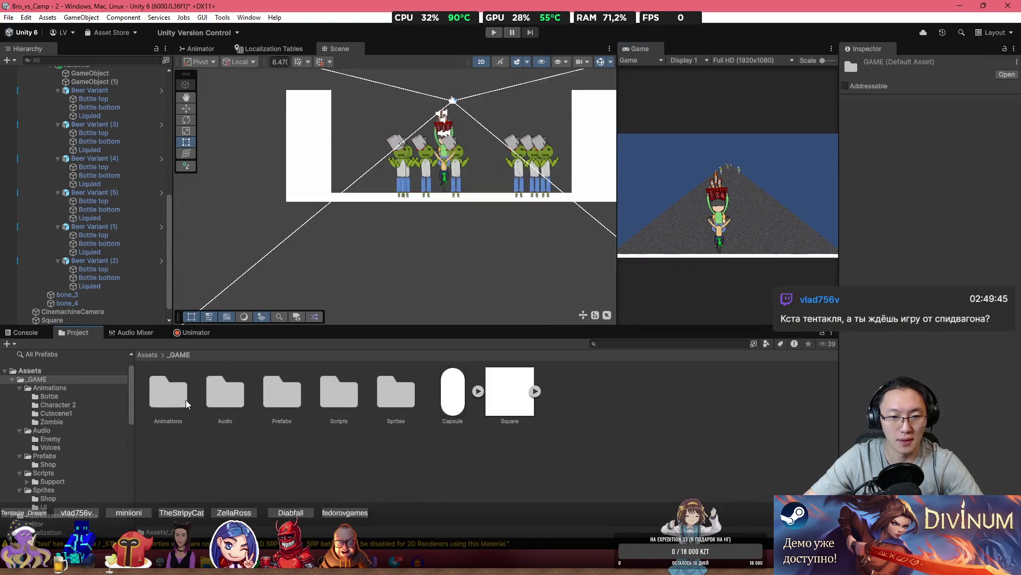
double_click(277, 402)
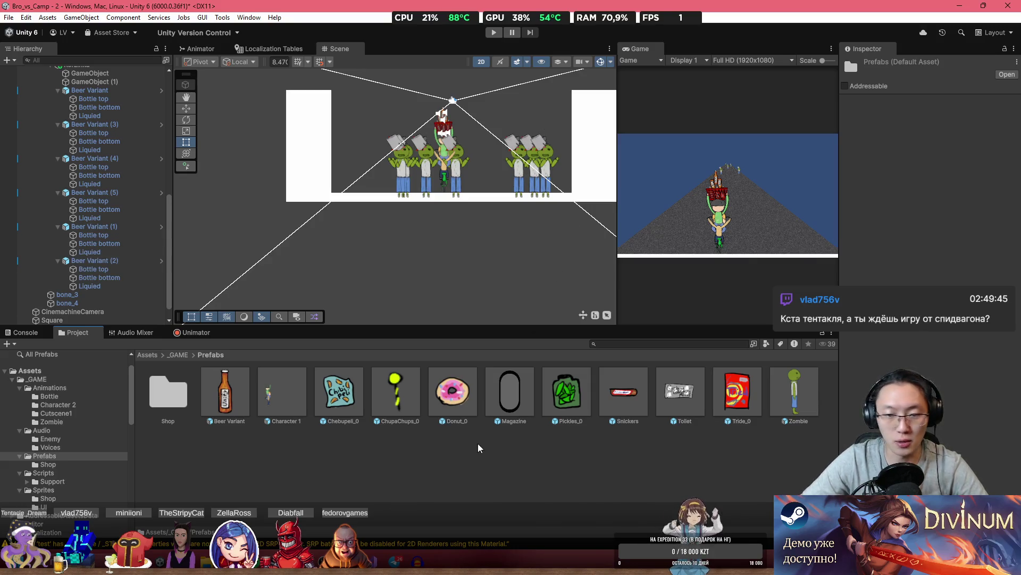
left_click(234, 400)
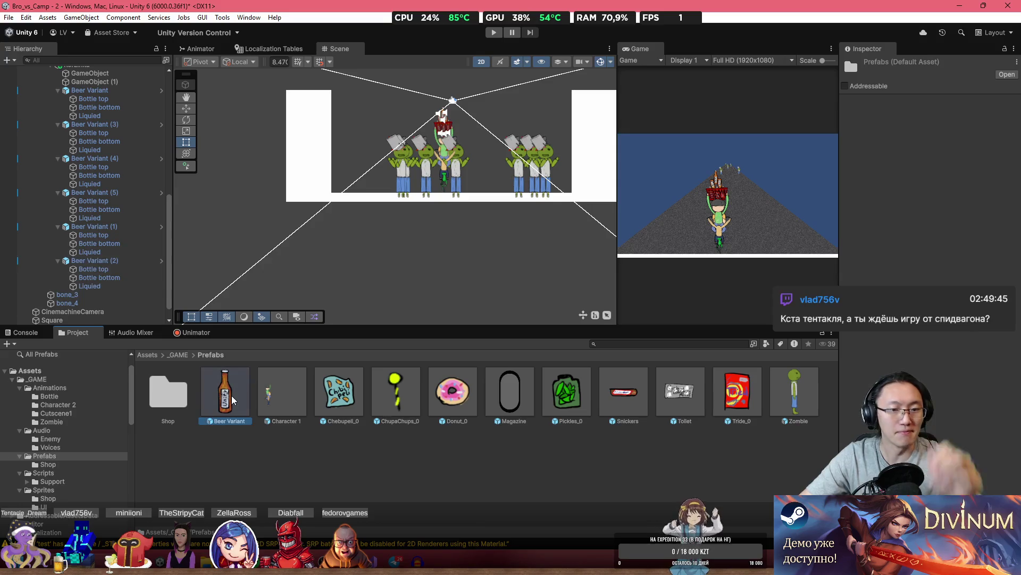
scroll(968, 261, "down", 10)
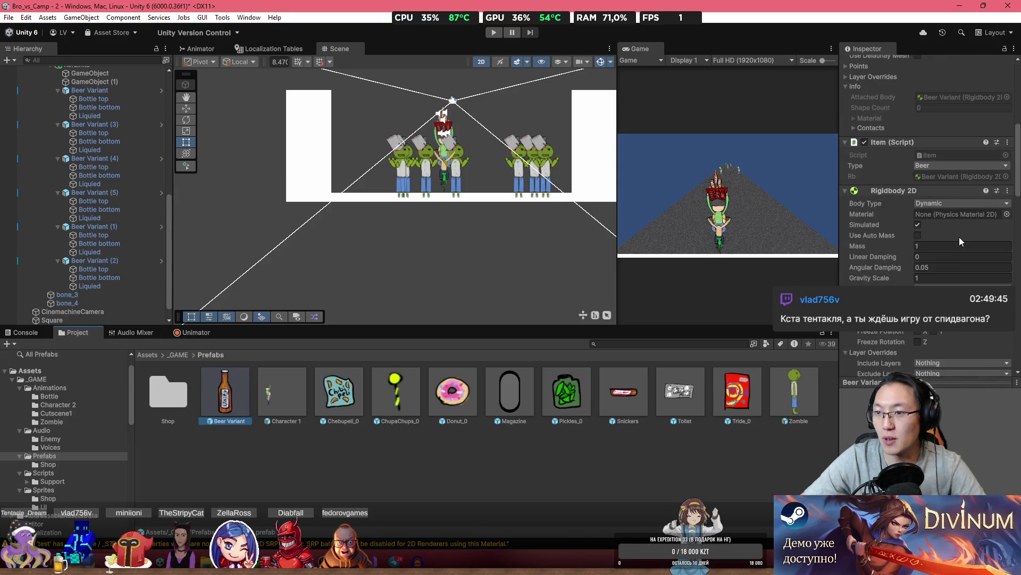
scroll(957, 191, "down", 10)
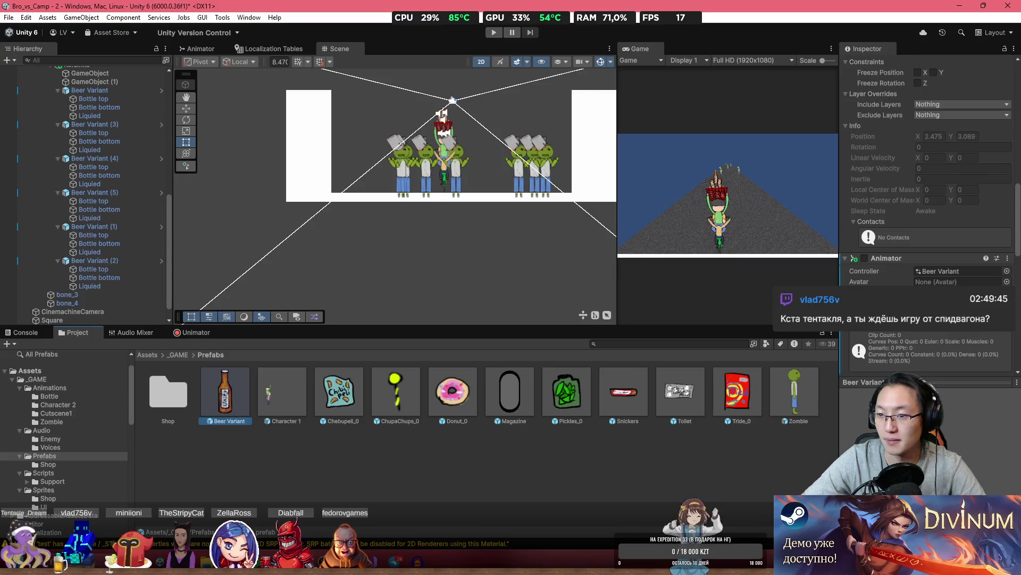
scroll(977, 280, "down", 3)
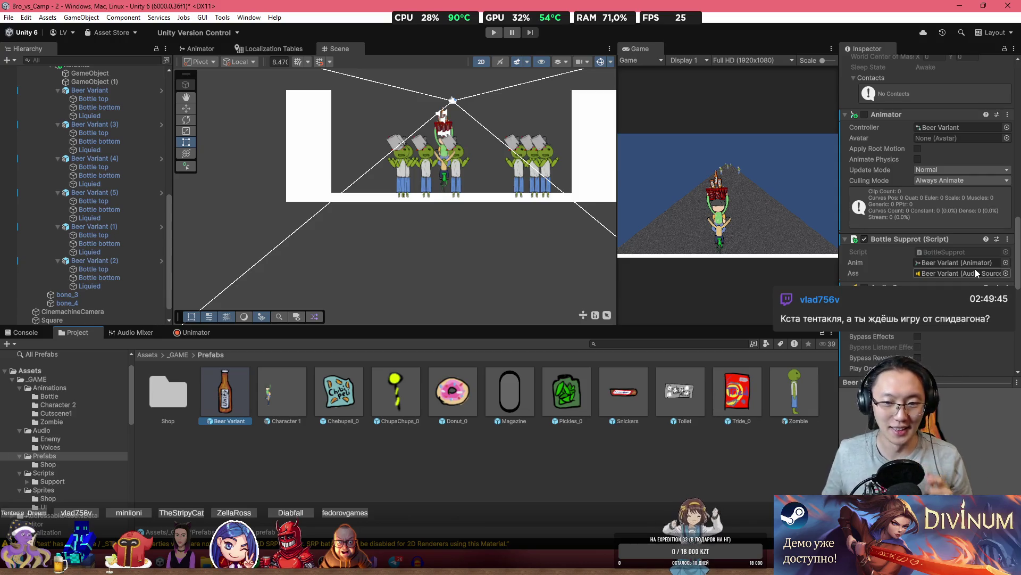
scroll(975, 270, "down", 10)
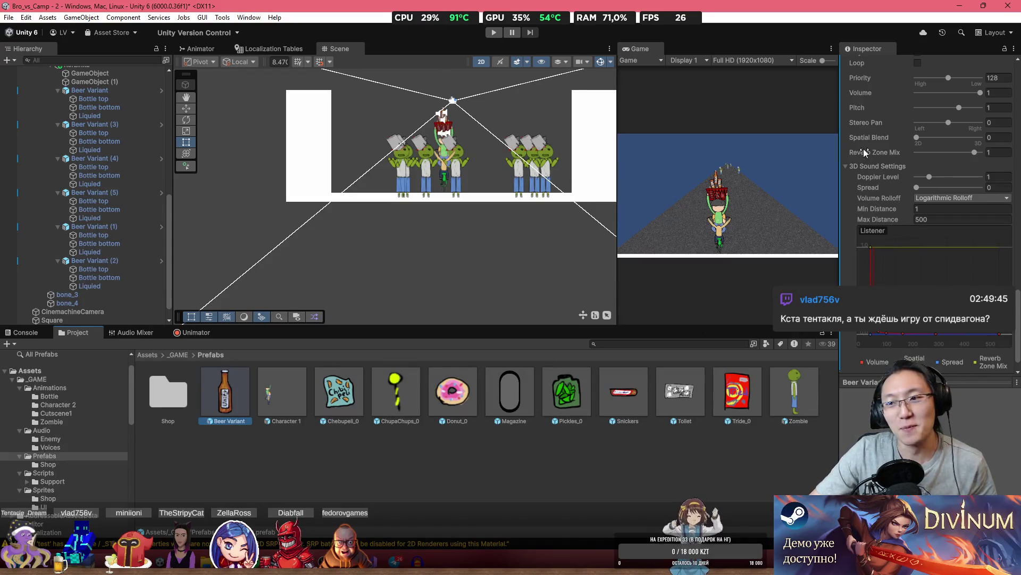
scroll(865, 156, "up", 8)
scroll(880, 206, "up", 10)
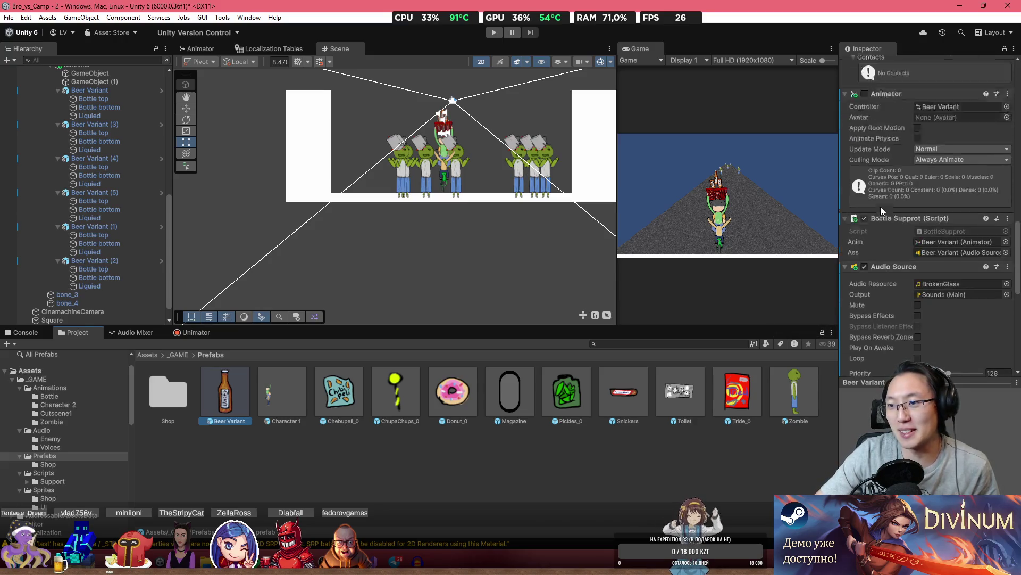
scroll(882, 206, "down", 3)
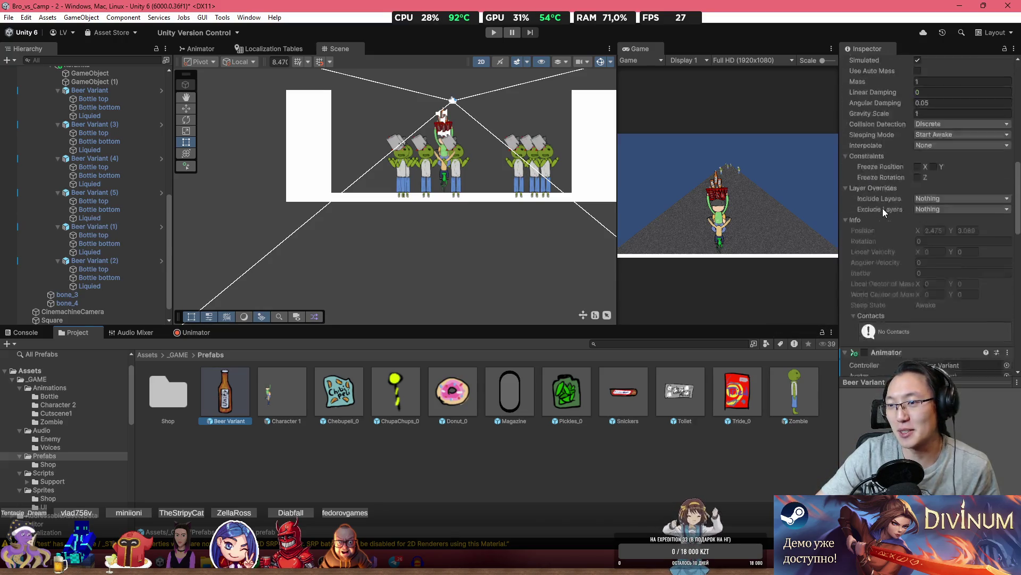
Inspect the Beer Variant asset's collider, Dynamic Rigidbody 2D (gravity scale 1) and audio source.
left_click(231, 395)
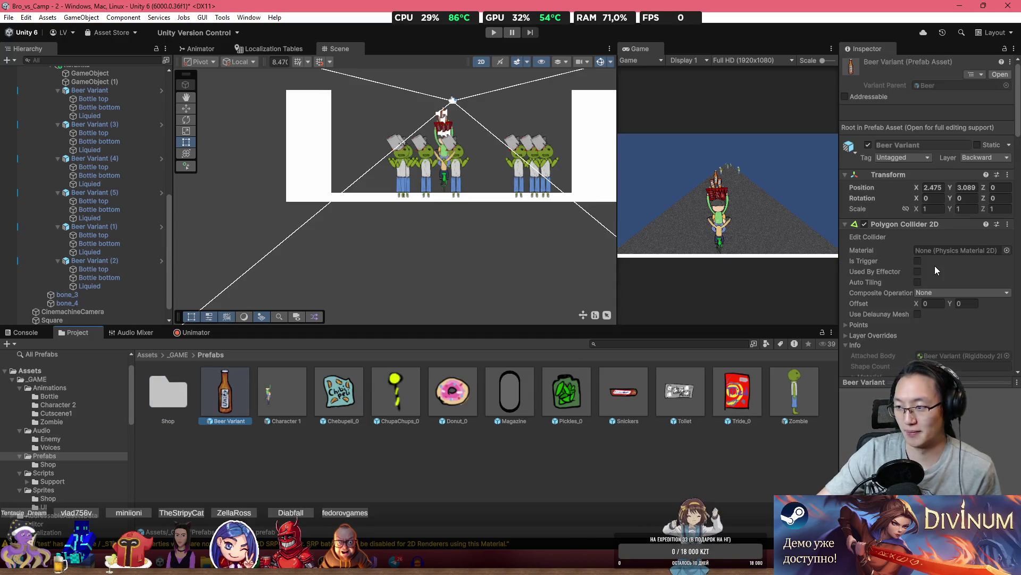
scroll(909, 251, "down", 15)
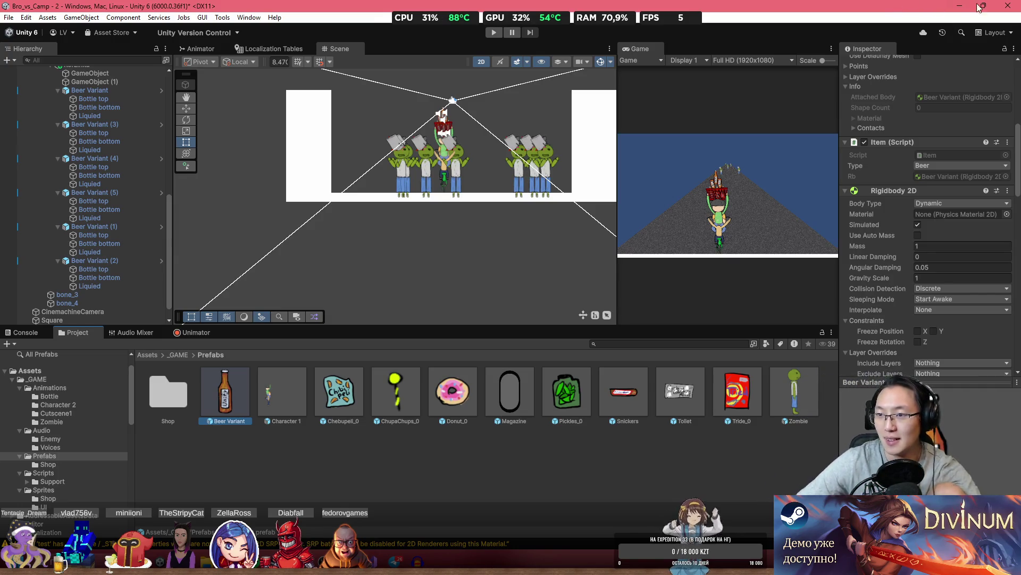
mouse_move(982, 5)
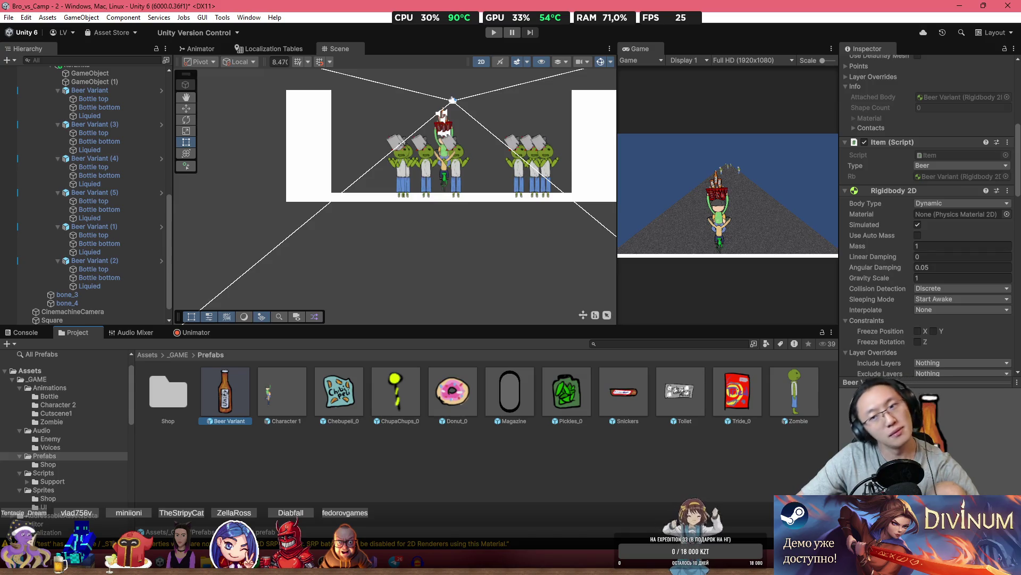
scroll(916, 158, "down", 10)
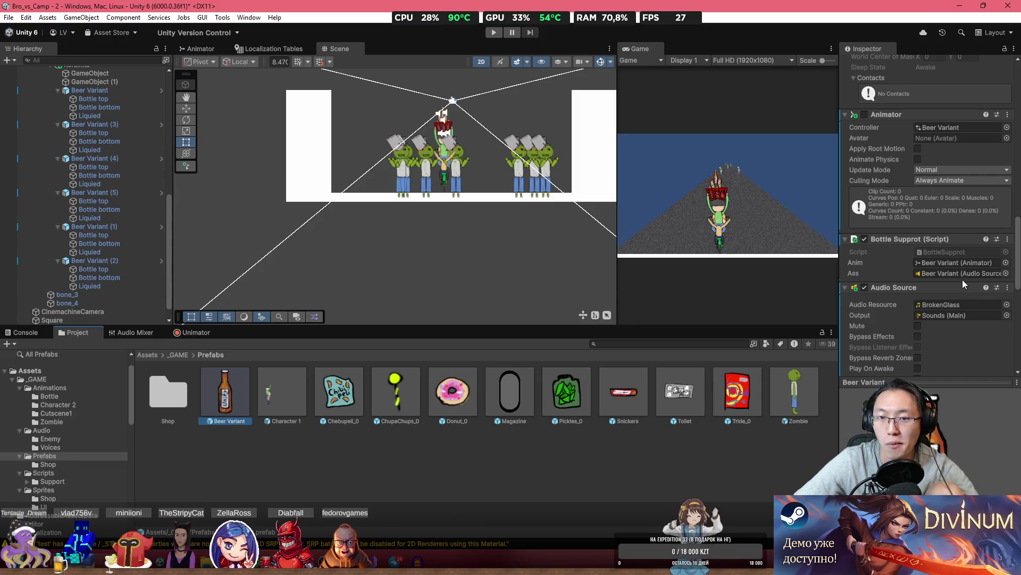
scroll(963, 277, "down", 10)
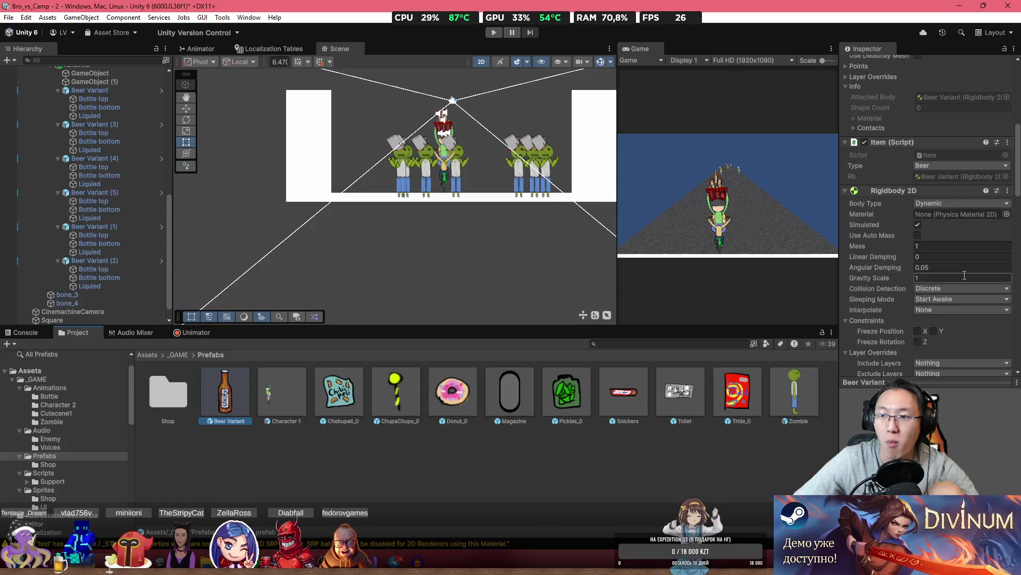
scroll(963, 274, "up", 5)
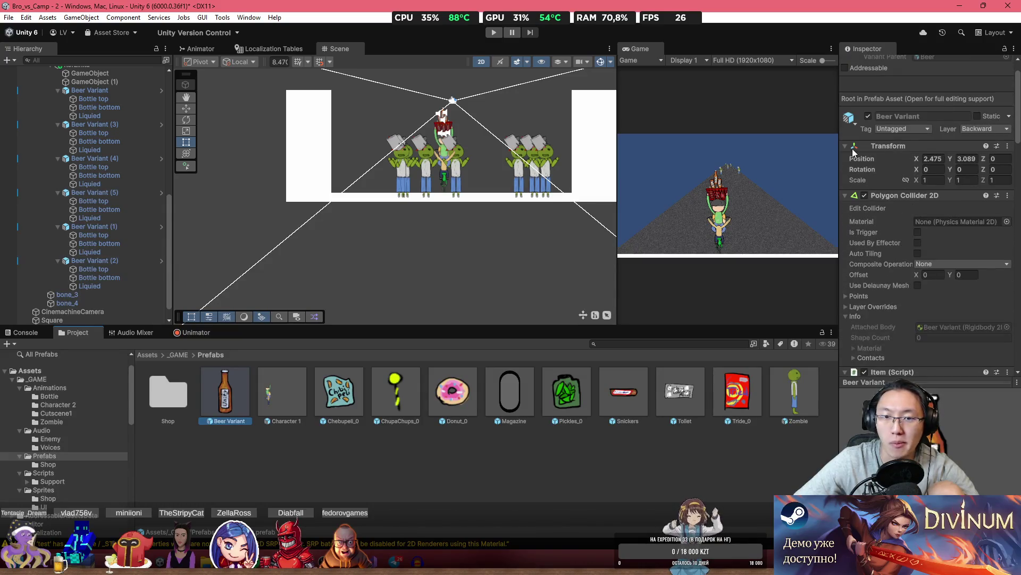
Add an End() event at frame 29 of Beer Variant's Broke animation, then run the game.
double_click(227, 388)
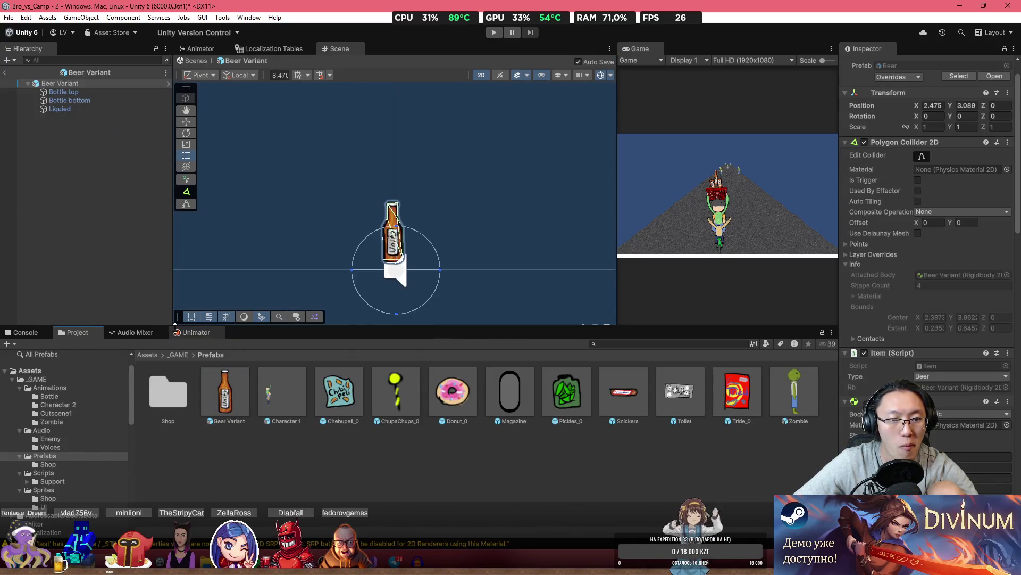
left_click(194, 332)
left_click_drag(371, 358, 748, 375)
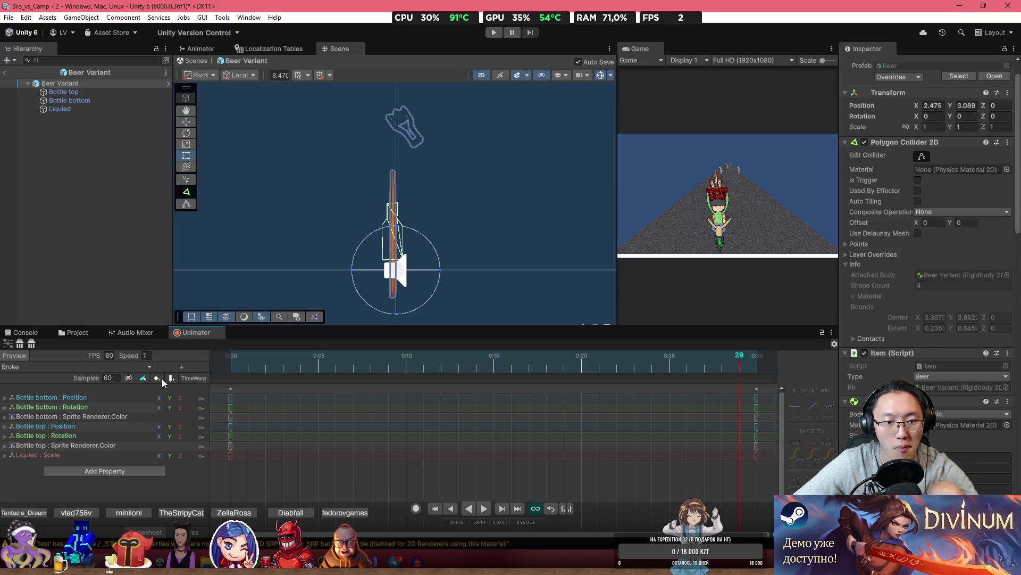
left_click(170, 378)
left_click(966, 96)
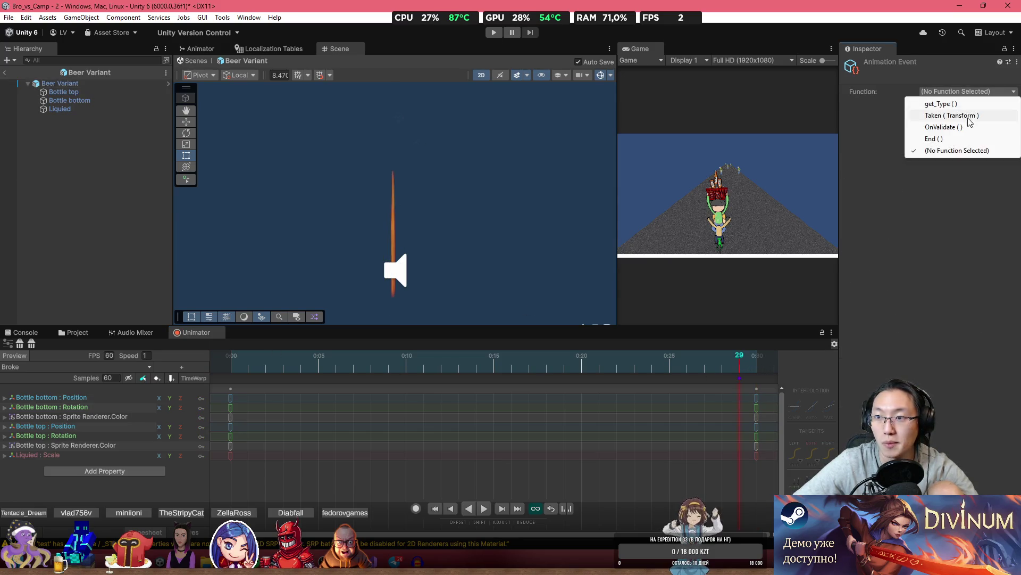
left_click(965, 137)
left_click(495, 32)
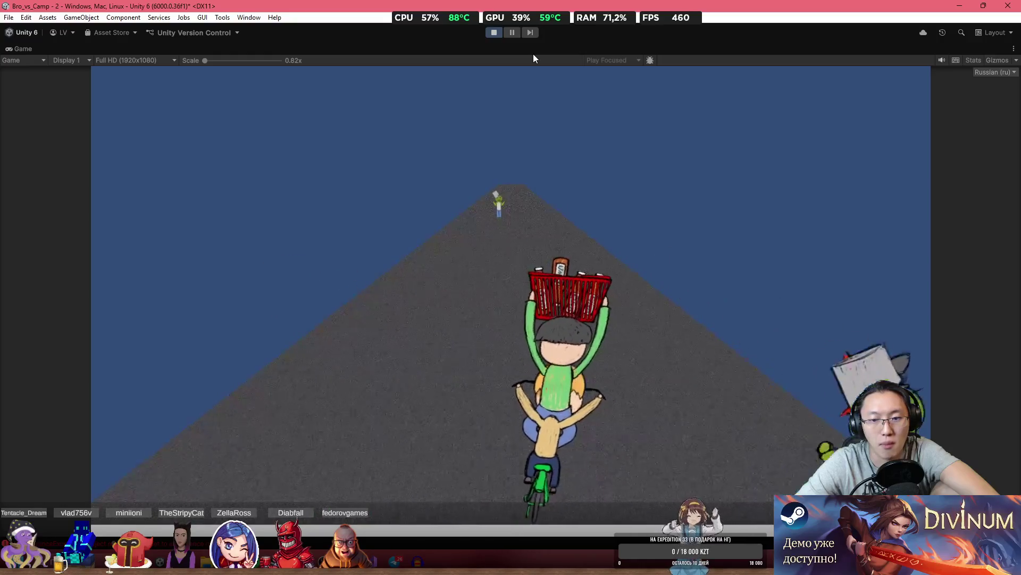
Swerve the bike with A and D until bottles fly out and the rider topples, then stop.
key("d")
key("a")
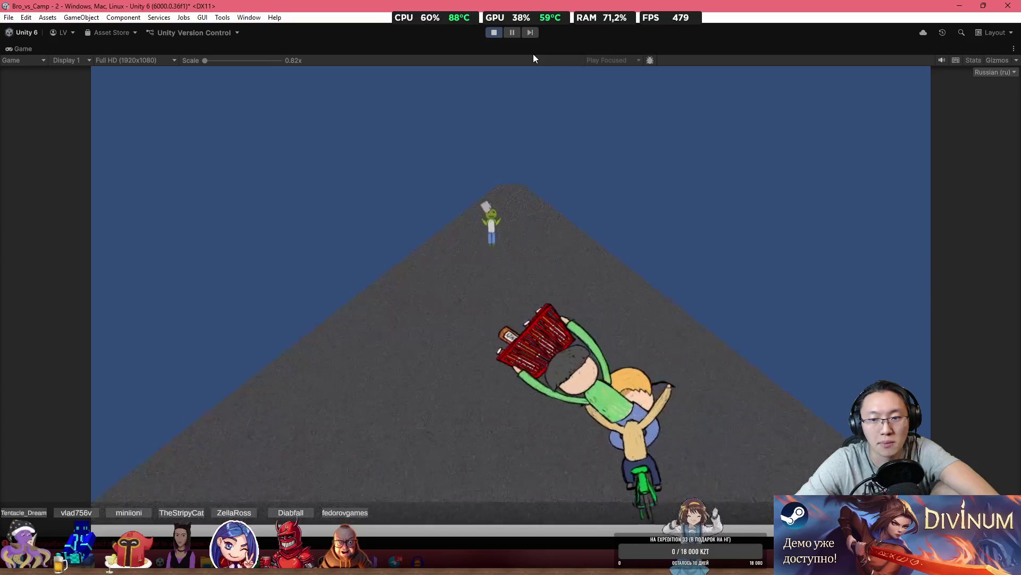
key("d")
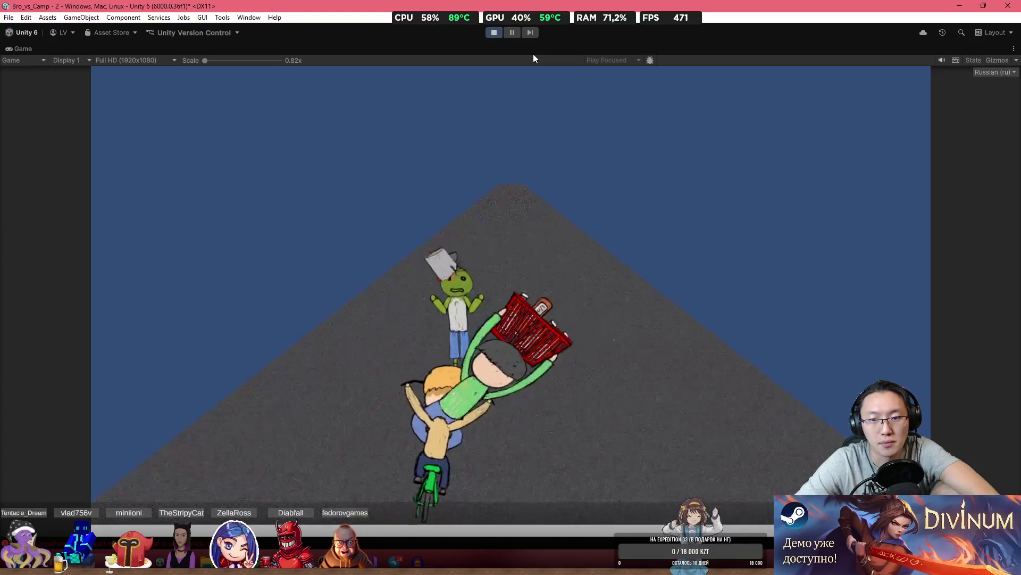
key("a")
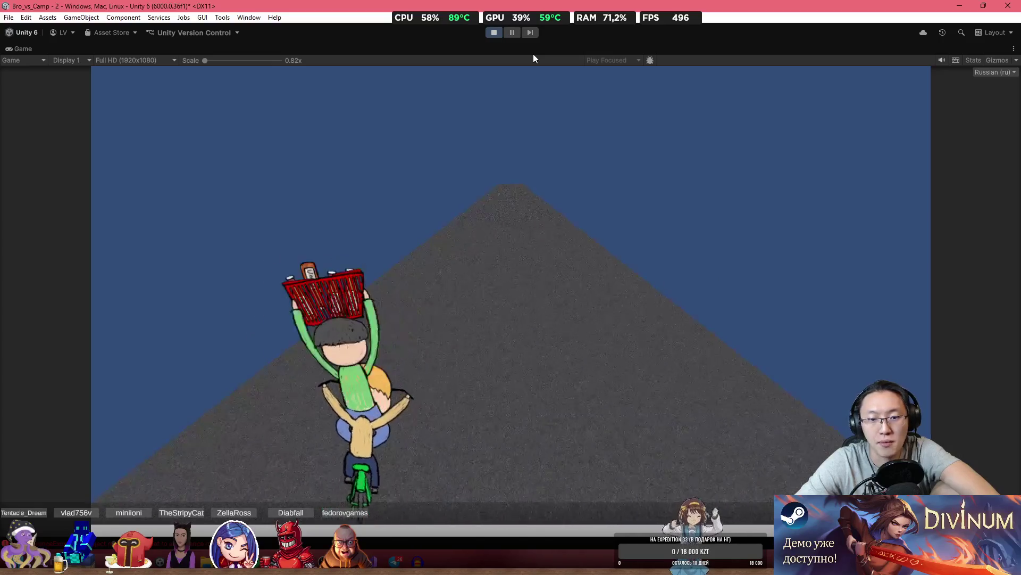
key("d")
key("a")
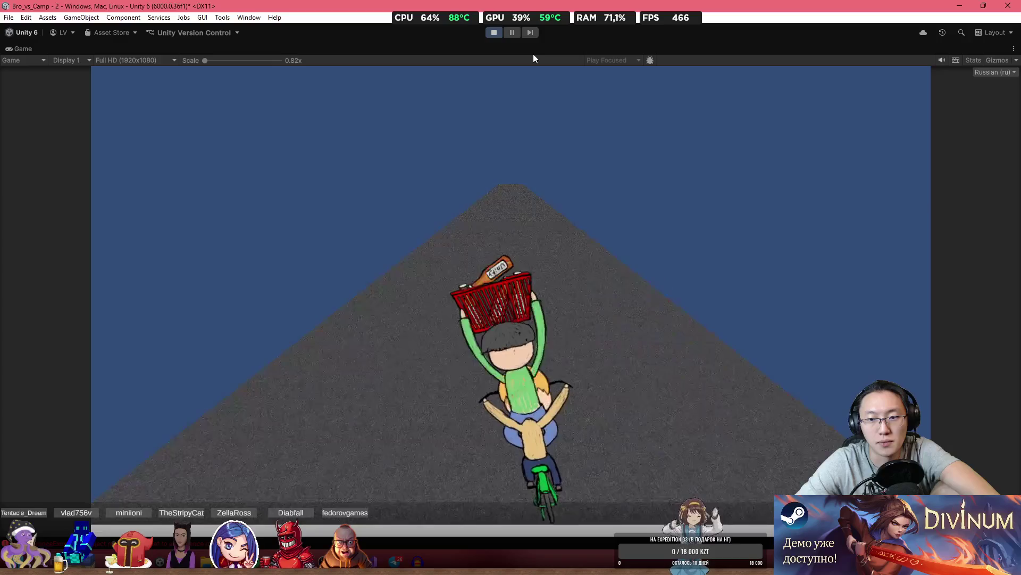
key("d")
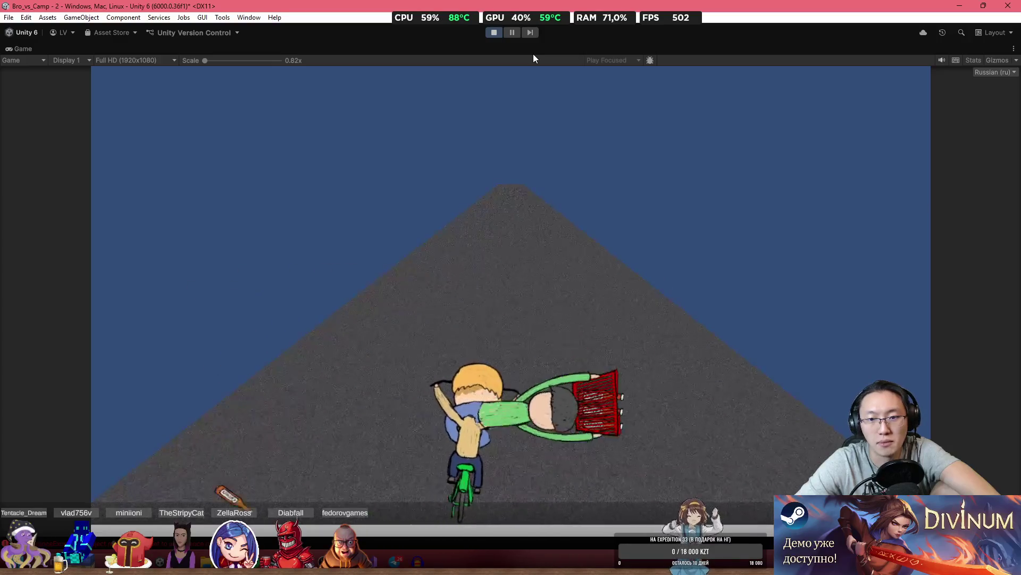
key("a")
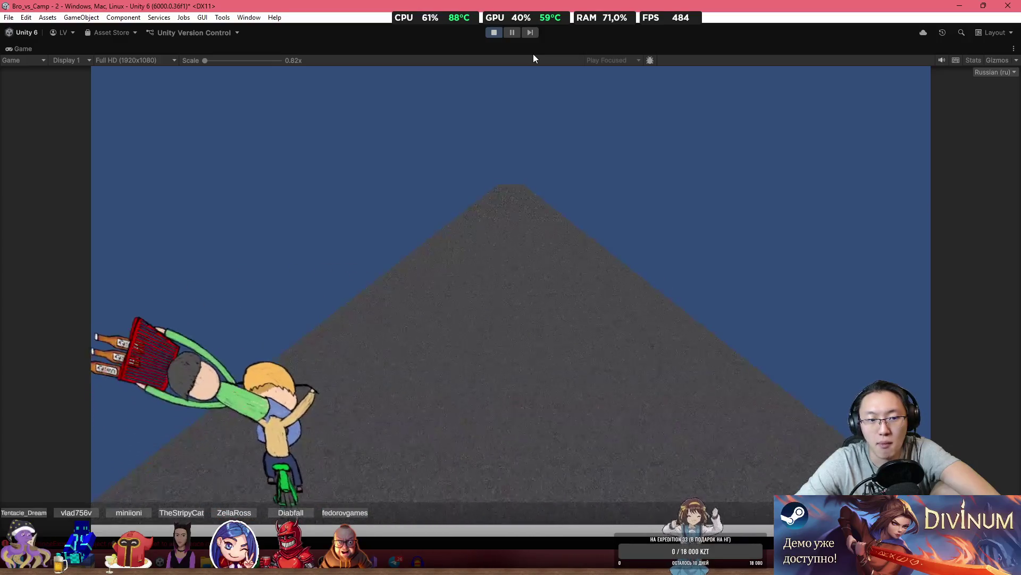
key("d")
key("a")
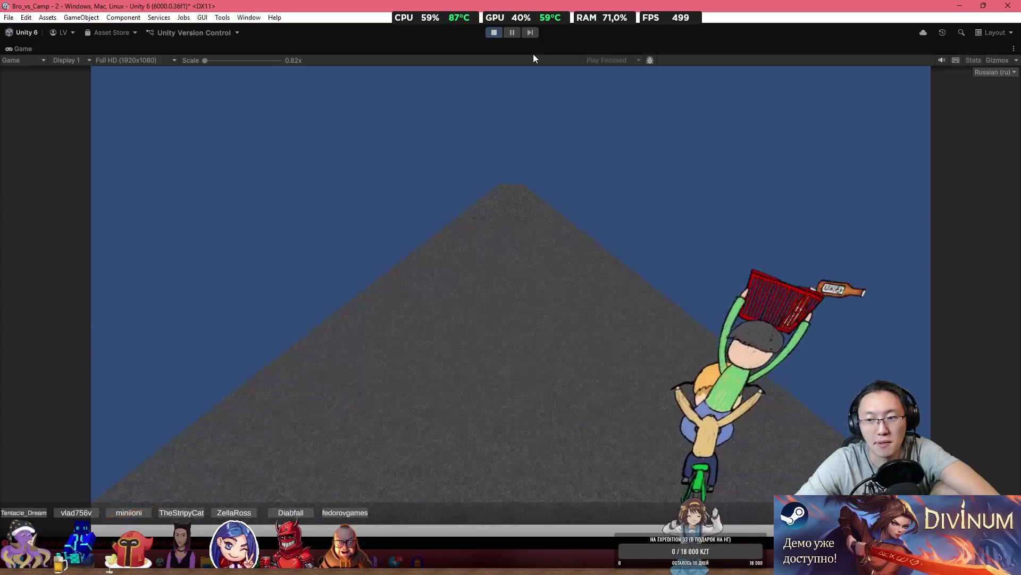
key("a")
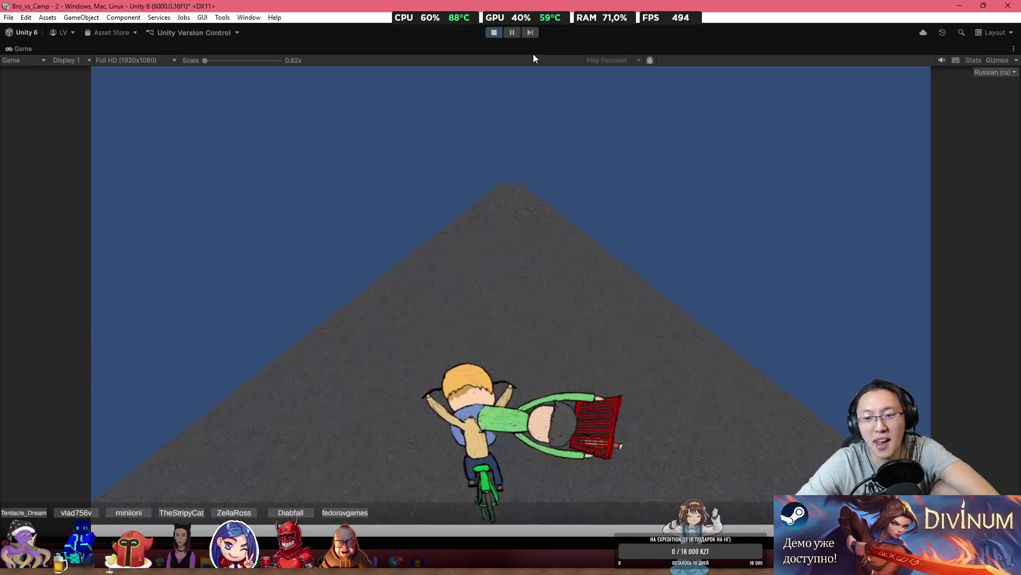
key("d")
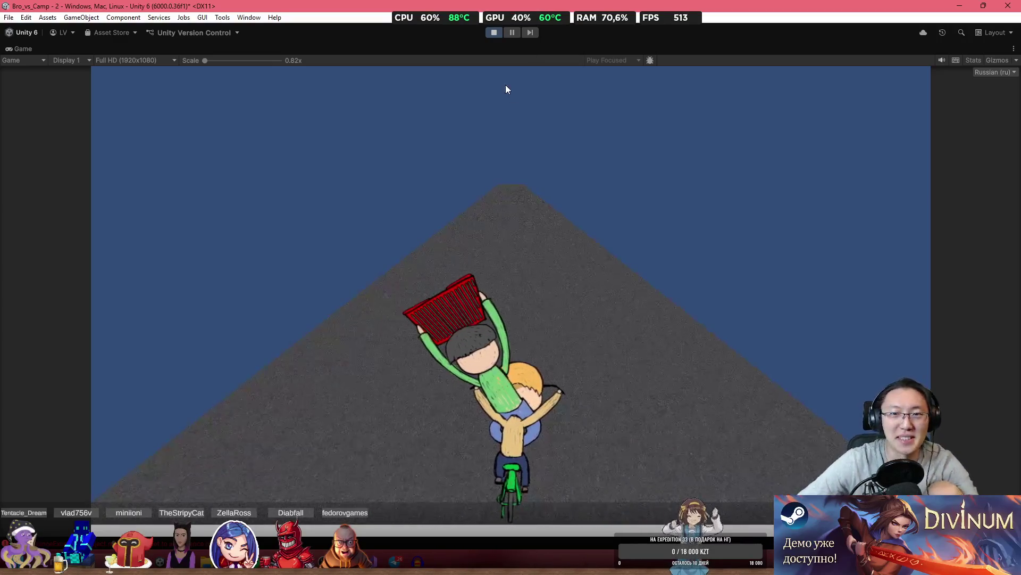
left_click(493, 33)
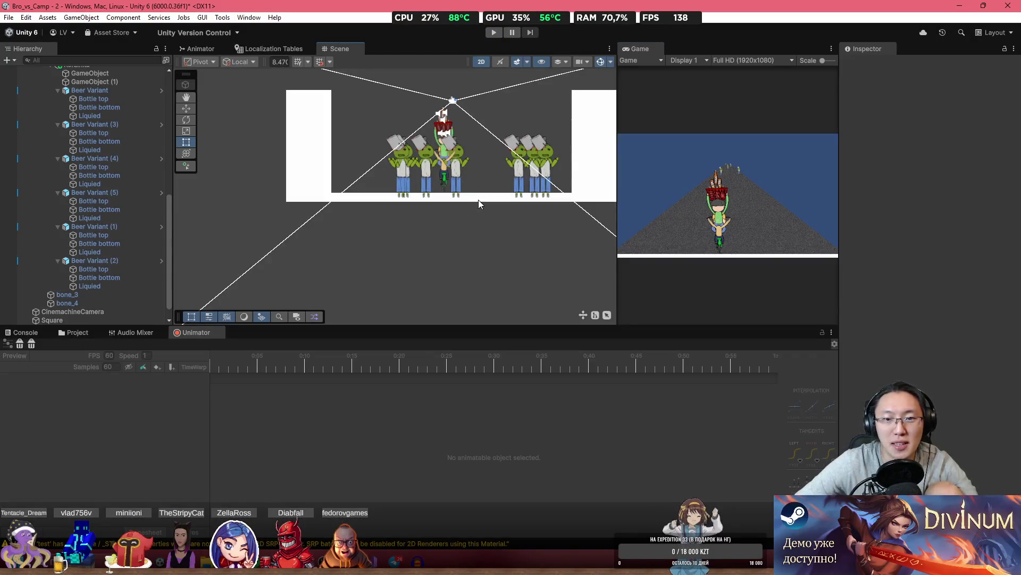
Move the white floor Square below the zombies, widen it leftward, and play-test in a maximized Game view.
left_click(478, 199)
left_click_drag(469, 199, 465, 222)
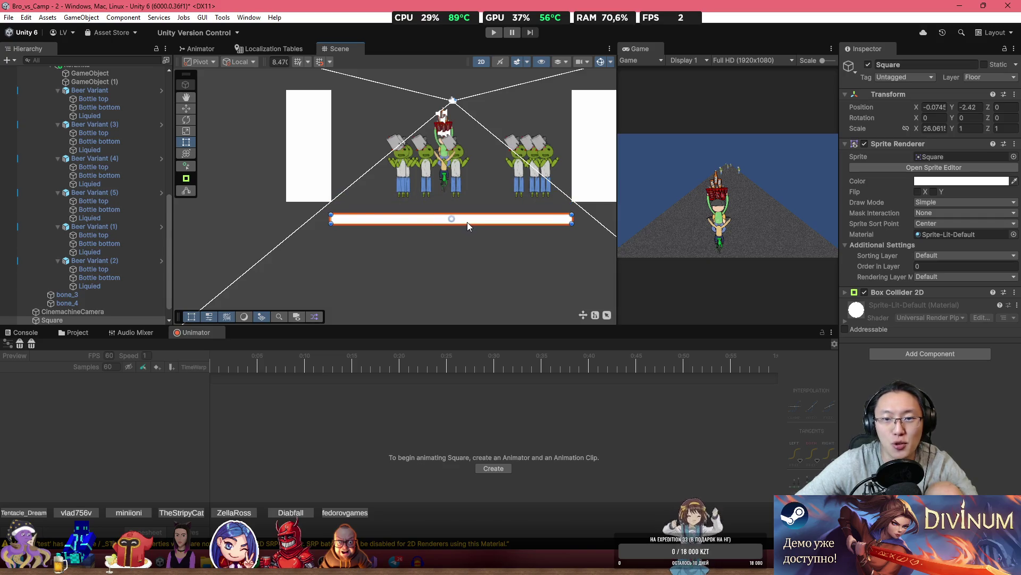
left_click_drag(328, 219, 314, 219)
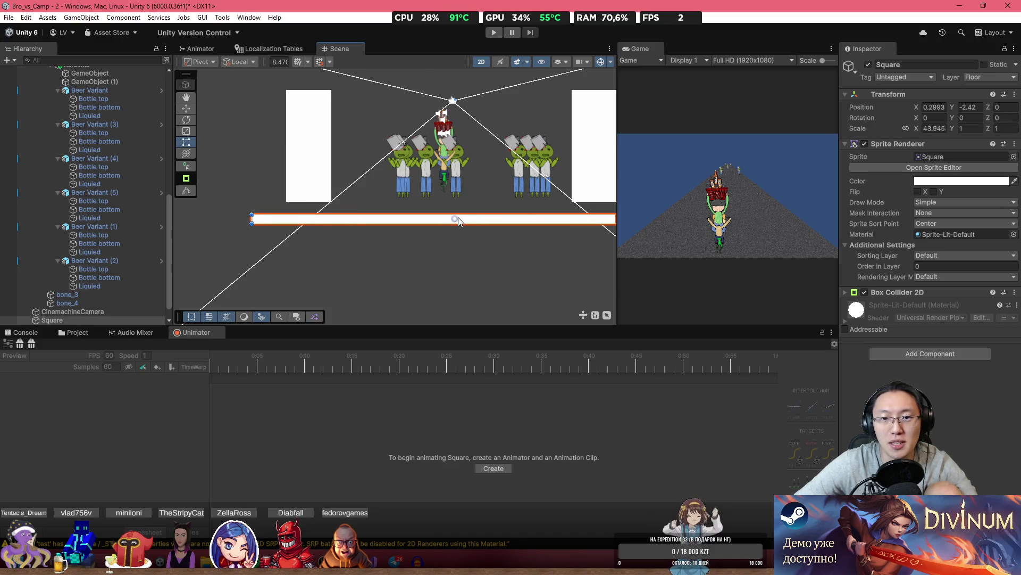
double_click(653, 50)
left_click(488, 33)
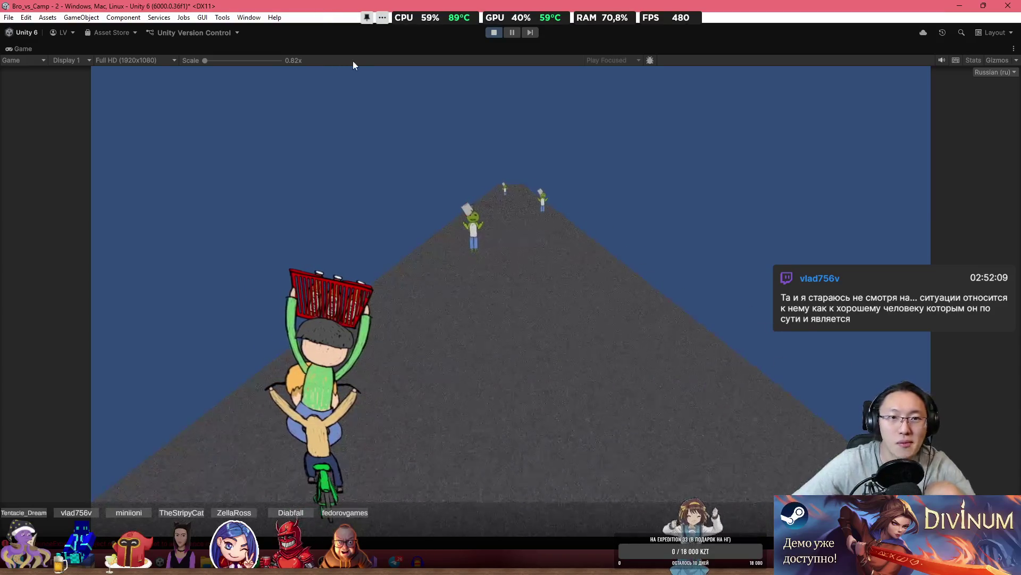
Restore the editor layout, stop the play-test, and zoom the Scene view out.
key("shift+space")
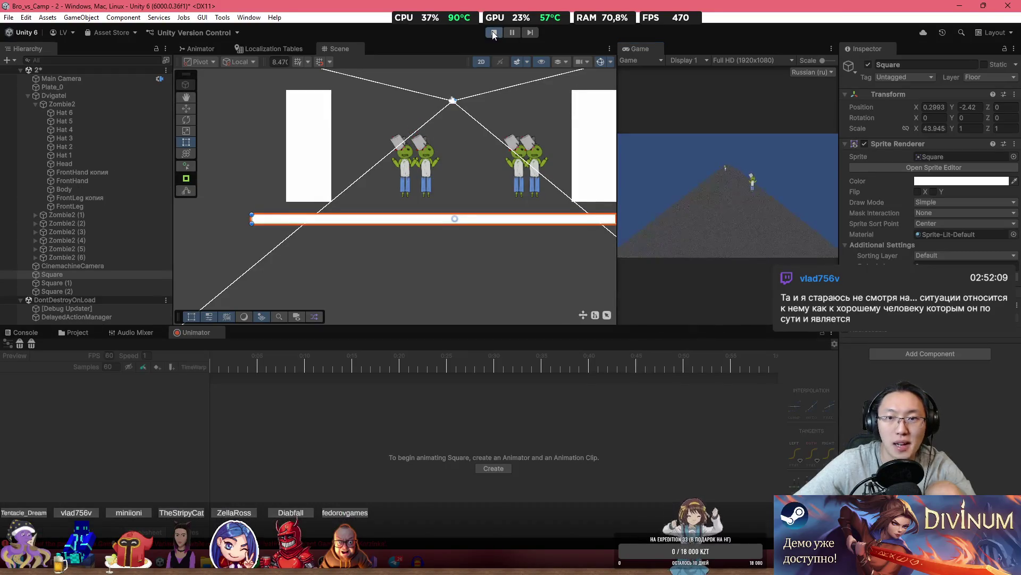
left_click(494, 33)
scroll(513, 266, "down", 4)
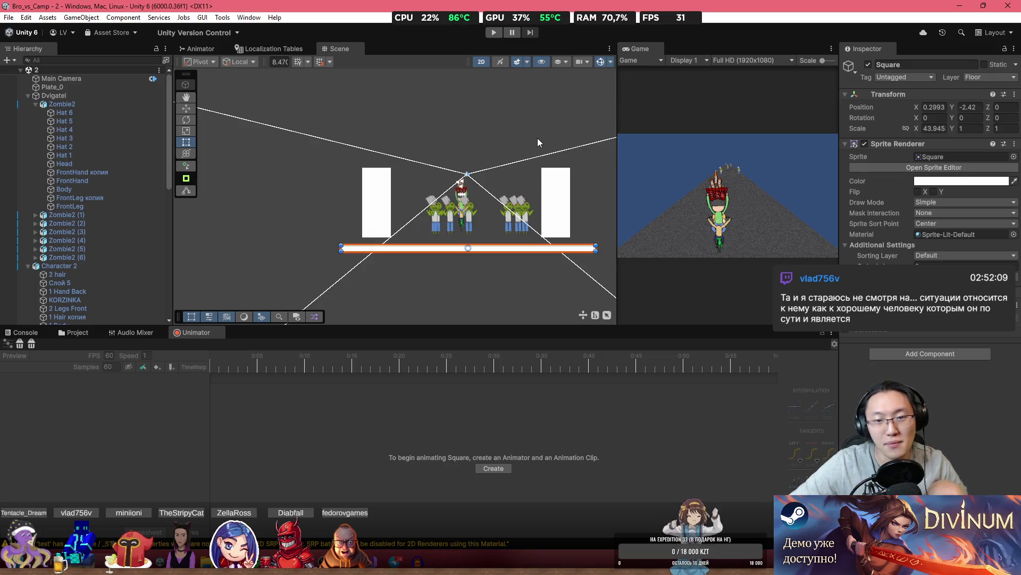
scroll(423, 222, "up", 4)
scroll(407, 242, "down", 2)
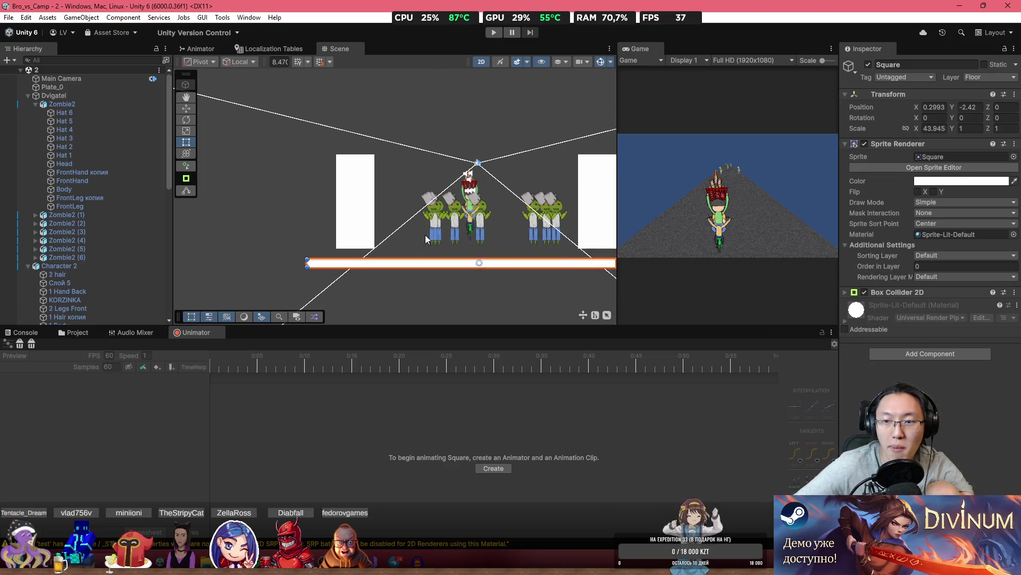
In the 3D Scene view, select Plate_0 and drag its Order in Layer down to -290.
left_click(481, 62)
left_click(389, 215)
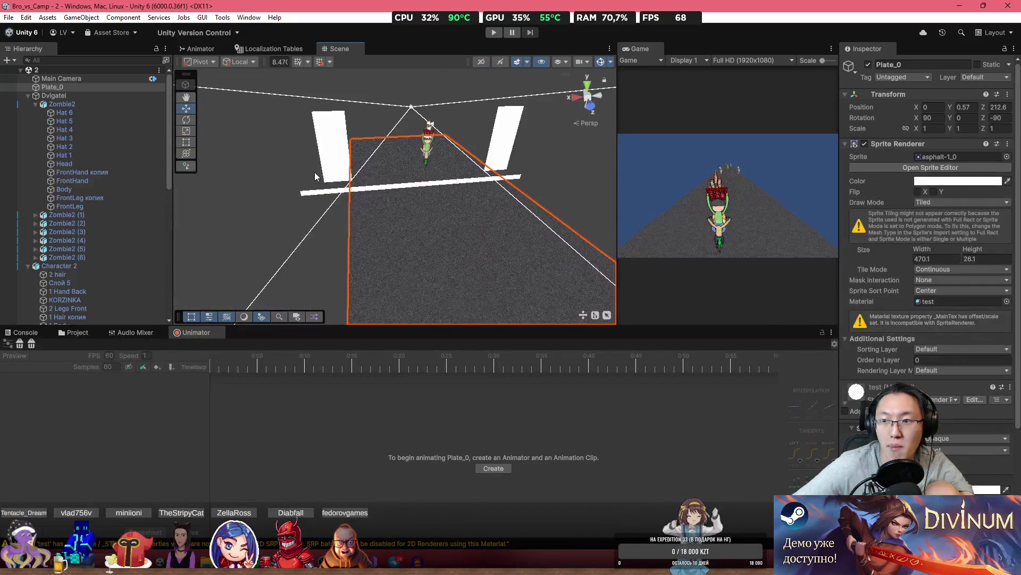
left_click_drag(315, 171, 506, 158)
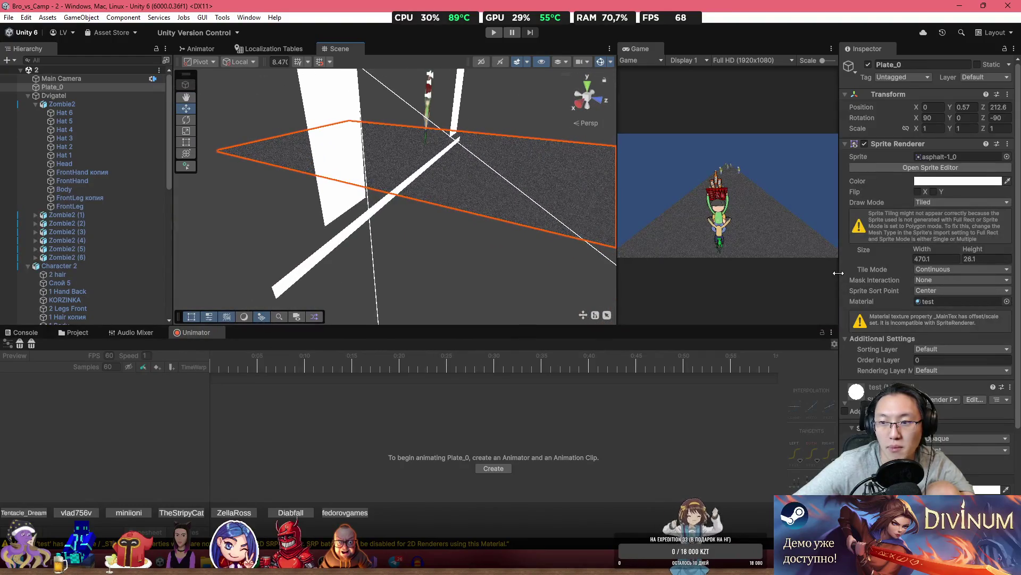
left_click_drag(889, 362, 811, 360)
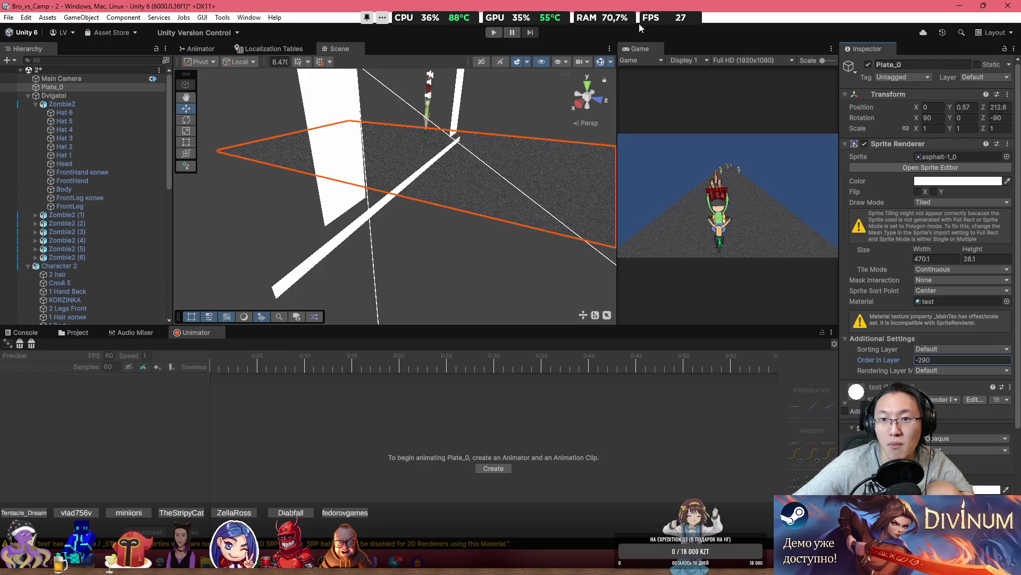
Play-test the ride in the maximized Game view, then stop and restore the editor layout.
double_click(642, 49)
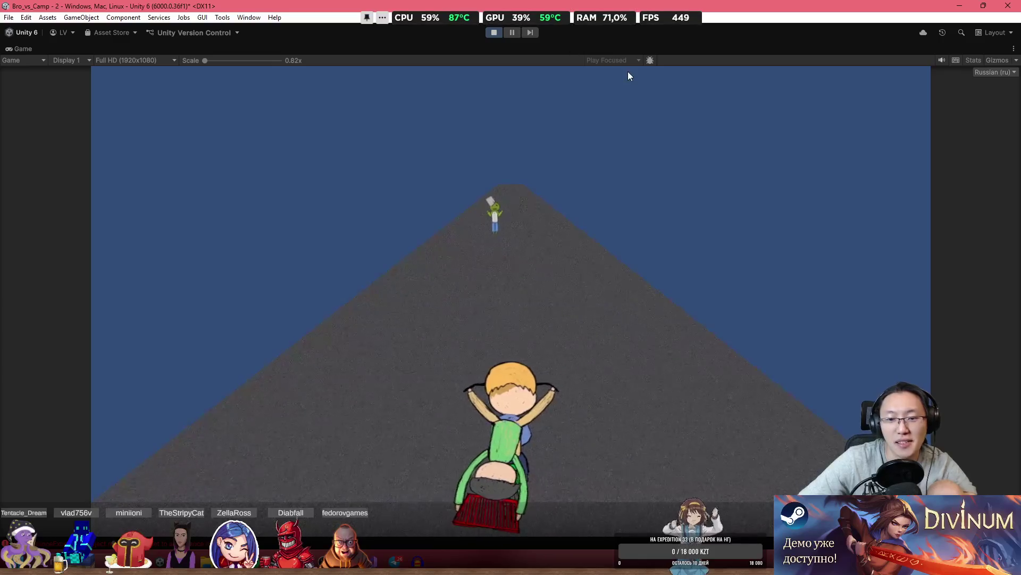
left_click(492, 33)
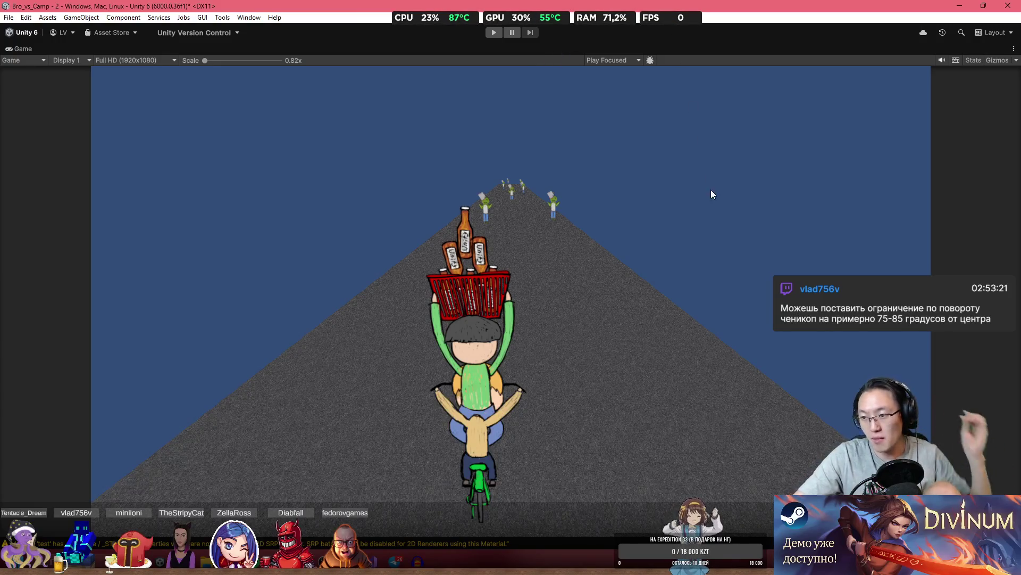
key("shift+space")
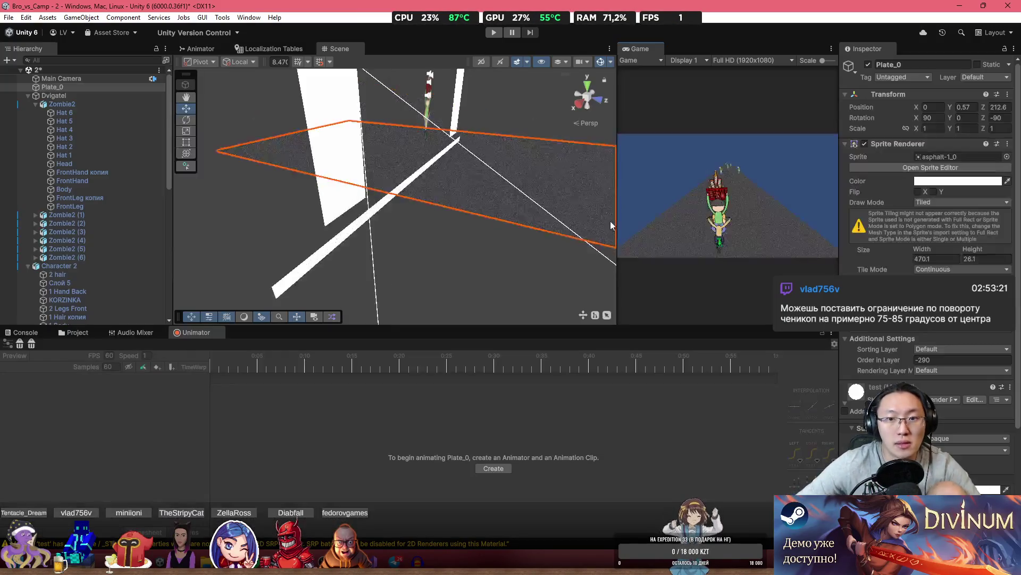
Select the white Square plank over the road and raise it to Y -0.06.
mouse_move(610, 221)
left_mouse_down()
mouse_move(512, 232)
mouse_move(349, 139)
mouse_move(729, 114)
mouse_move(808, 98)
mouse_move(809, 110)
mouse_move(558, 212)
left_mouse_up()
mouse_move(475, 266)
left_mouse_down()
mouse_move(440, 234)
mouse_move(629, 213)
left_mouse_up()
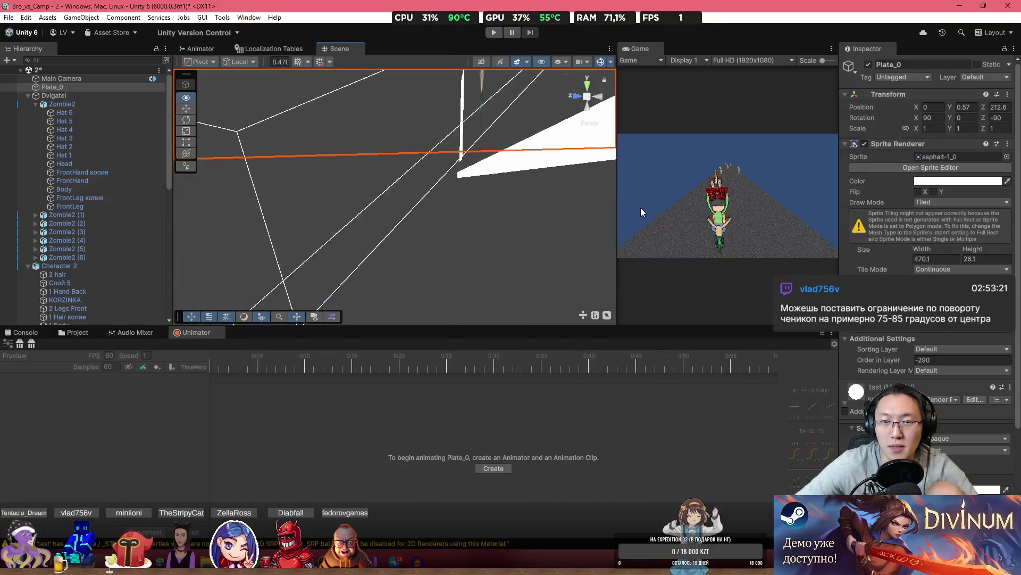
left_click_drag(638, 223, 372, 202)
left_click(343, 199)
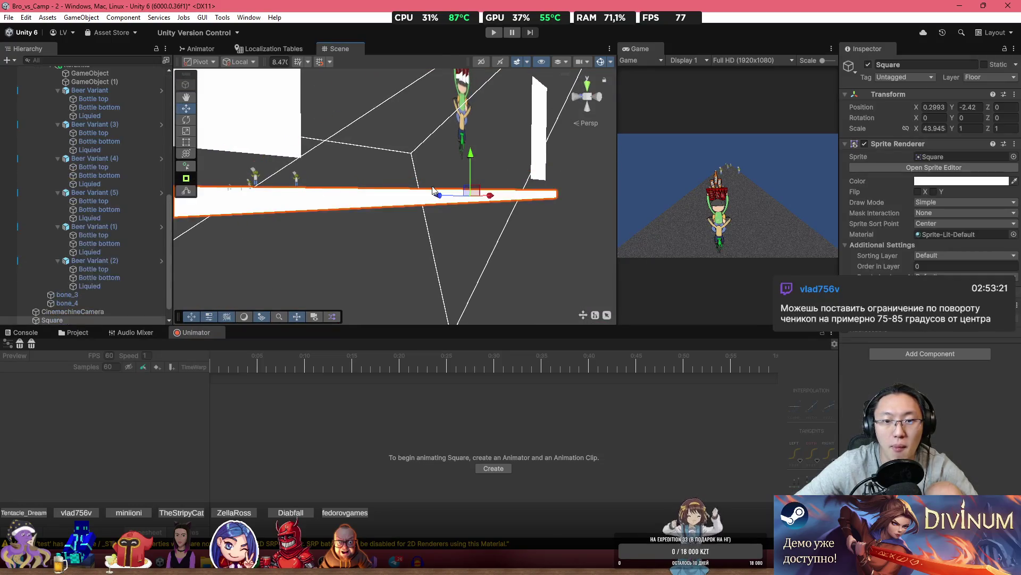
left_click(465, 177)
left_click(465, 177)
left_click(466, 181)
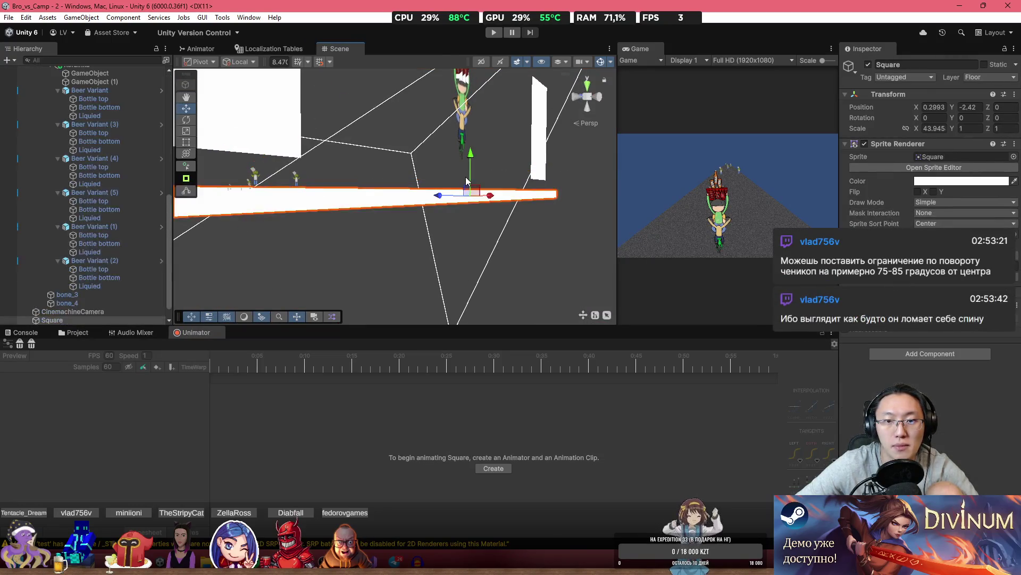
left_click_drag(467, 181, 466, 157)
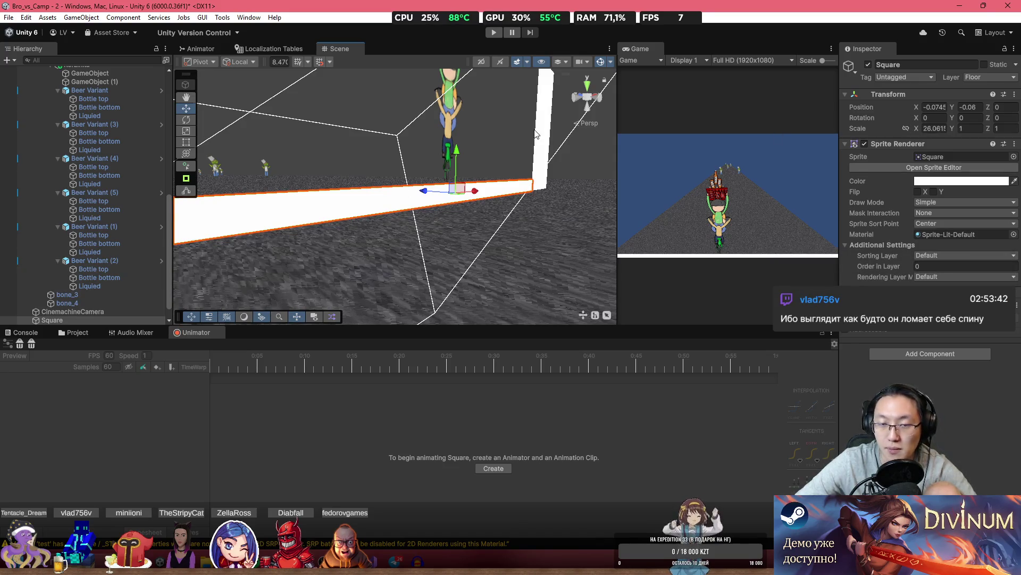
Disable the Square's Sprite Renderer so the white strip disappears from the road.
left_click_drag(535, 134, 602, 207)
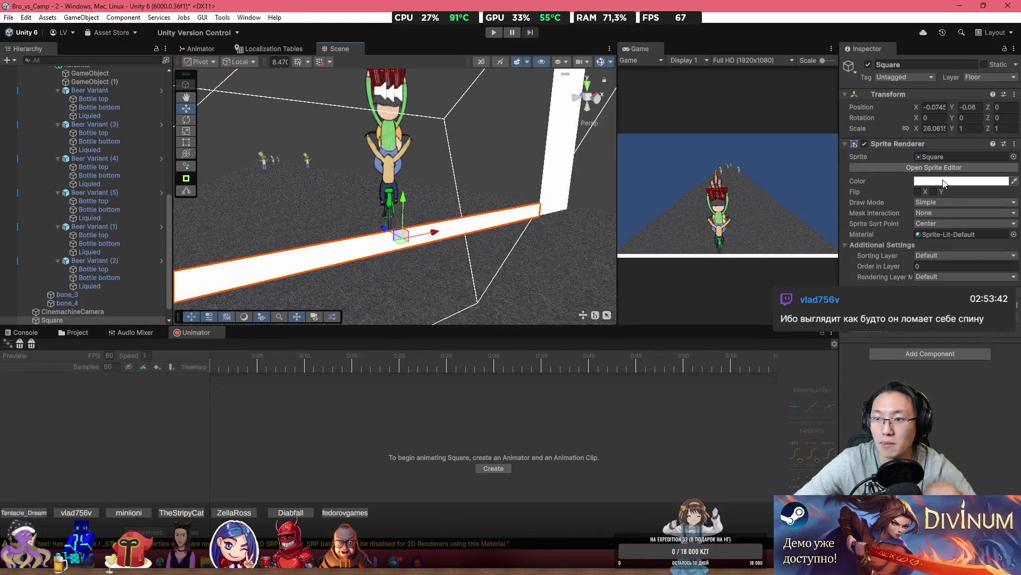
left_click(865, 145)
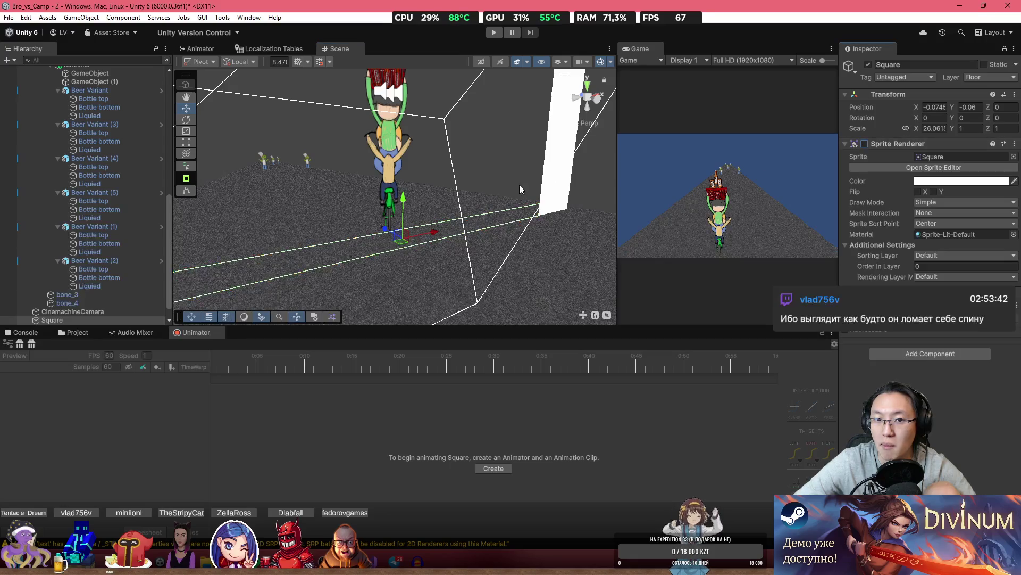
mouse_move(519, 184)
left_mouse_down()
mouse_move(465, 173)
mouse_move(498, 194)
left_mouse_up()
right_click(490, 222)
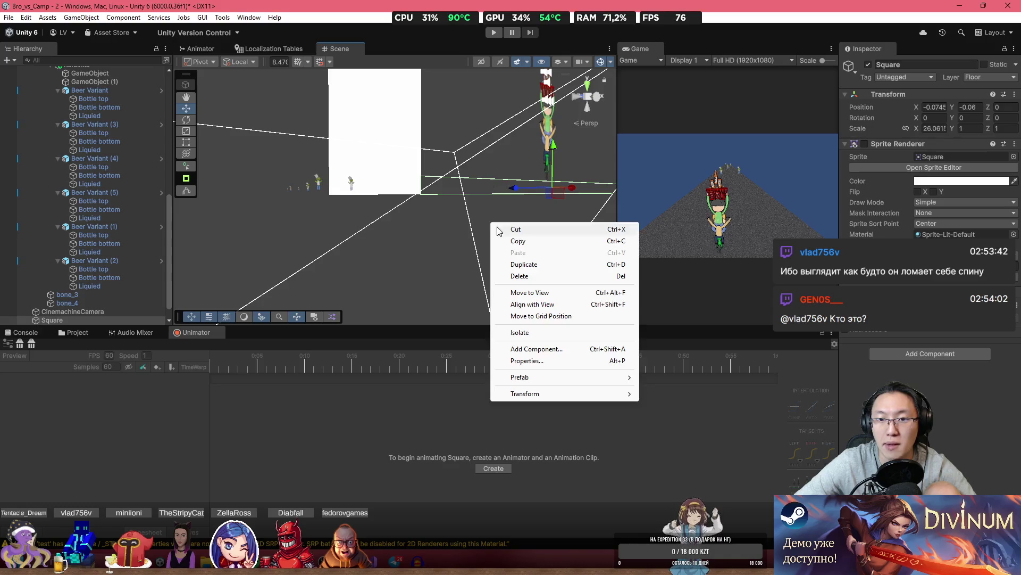
left_click(418, 276)
mouse_move(418, 276)
left_mouse_down()
mouse_move(488, 224)
mouse_move(373, 259)
mouse_move(567, 240)
mouse_move(484, 228)
mouse_move(421, 282)
mouse_move(471, 274)
left_mouse_up()
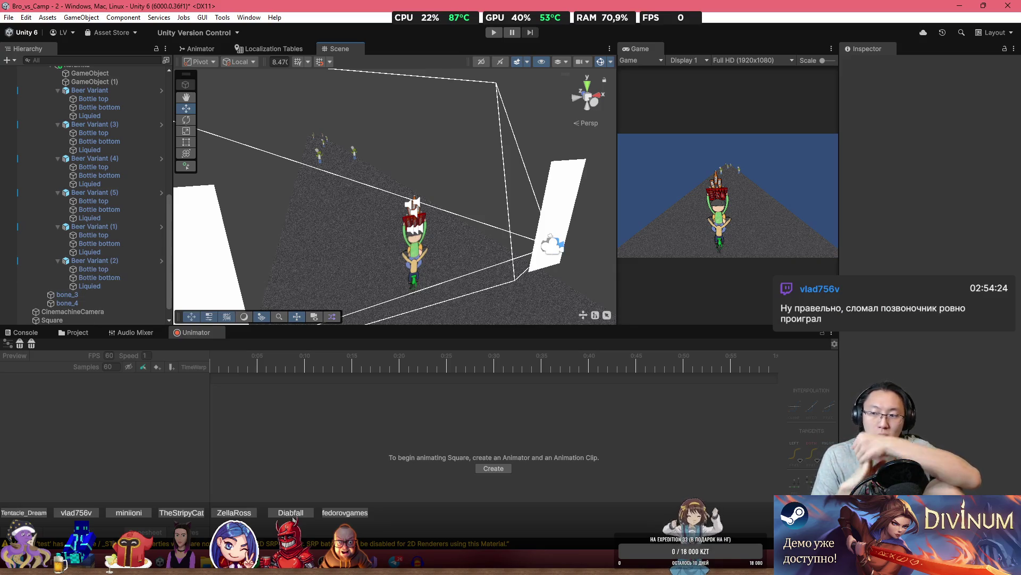
Glance at BottleSupprot.cs in Visual Studio, then show Unity's Prefabs folder.
mouse_move(398, 561)
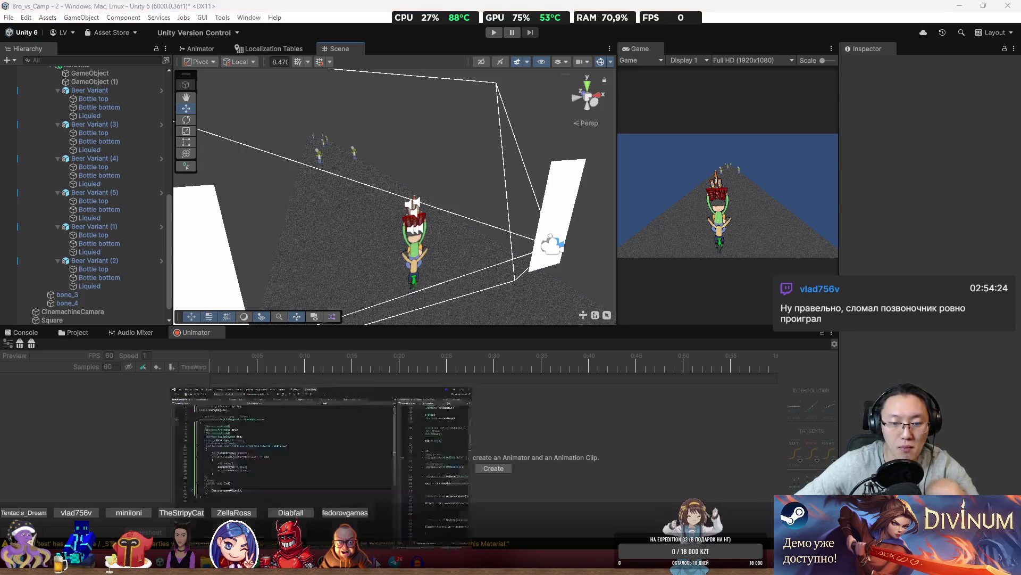
left_click(383, 474)
left_click(262, 119)
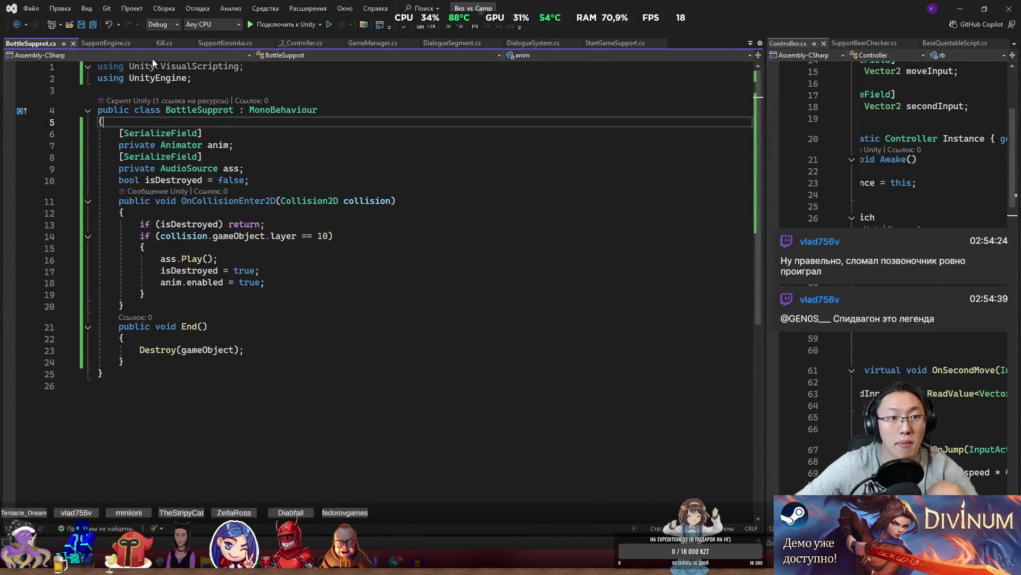
left_click(960, 7)
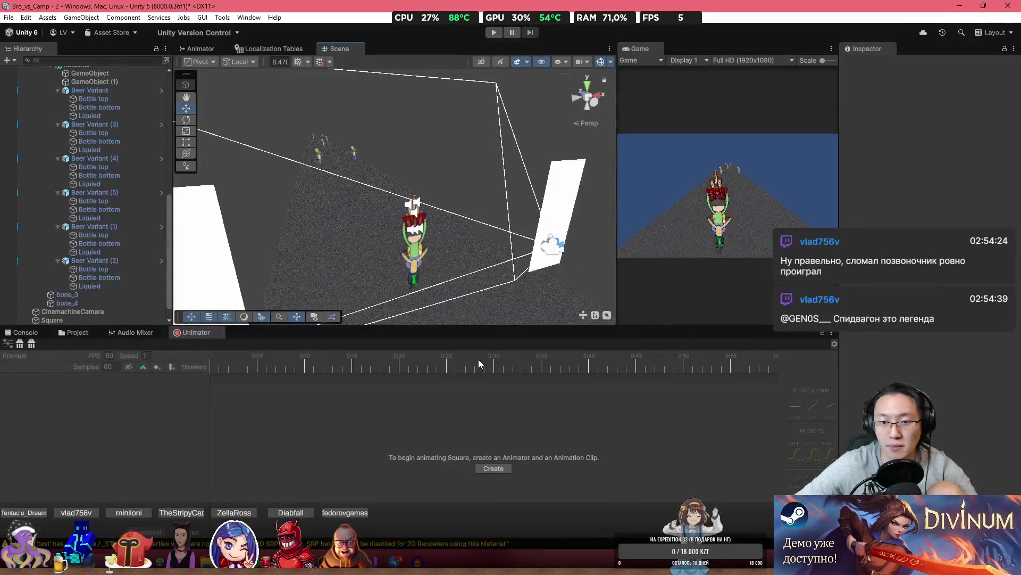
left_click(59, 332)
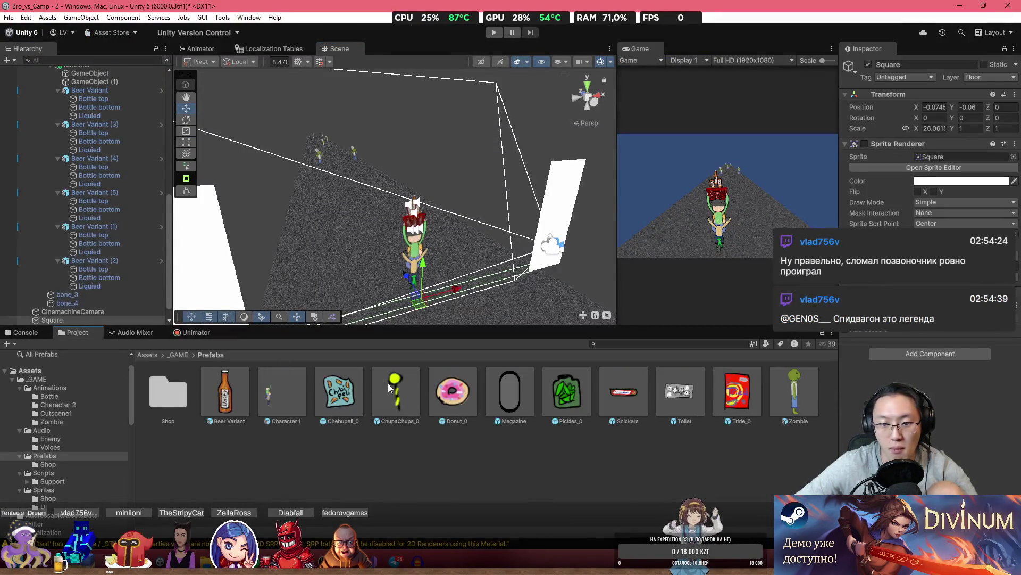
Ping Character 2's 2_Controller script and open _2_Controller.cs in Visual Studio.
left_click(416, 240)
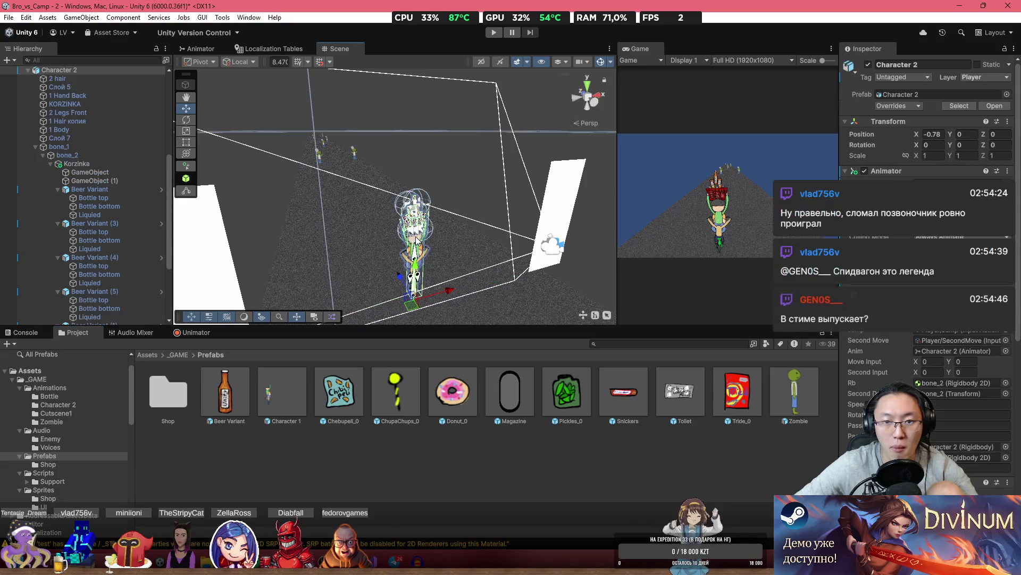
scroll(107, 176, "up", 8)
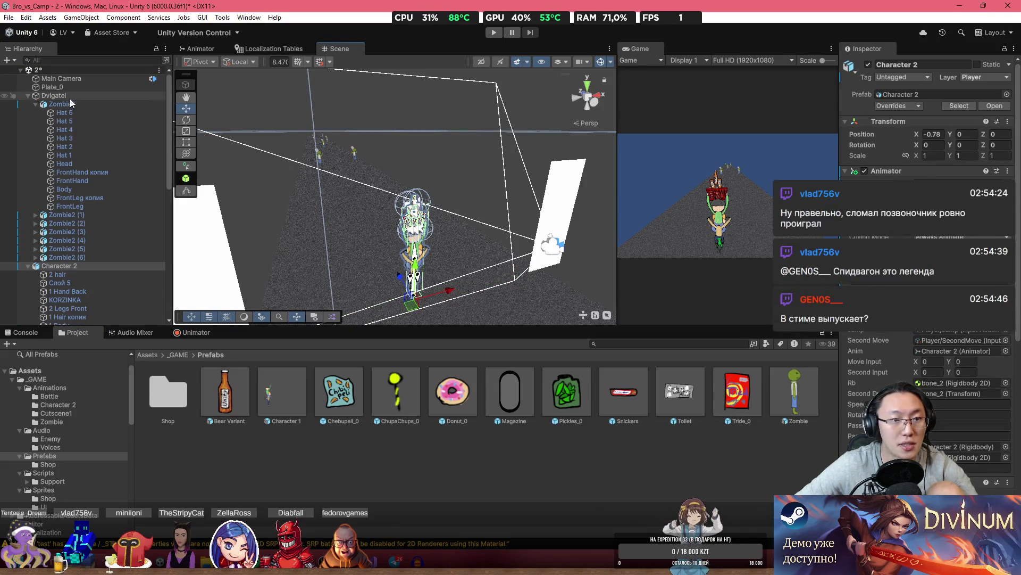
scroll(949, 285, "down", 1)
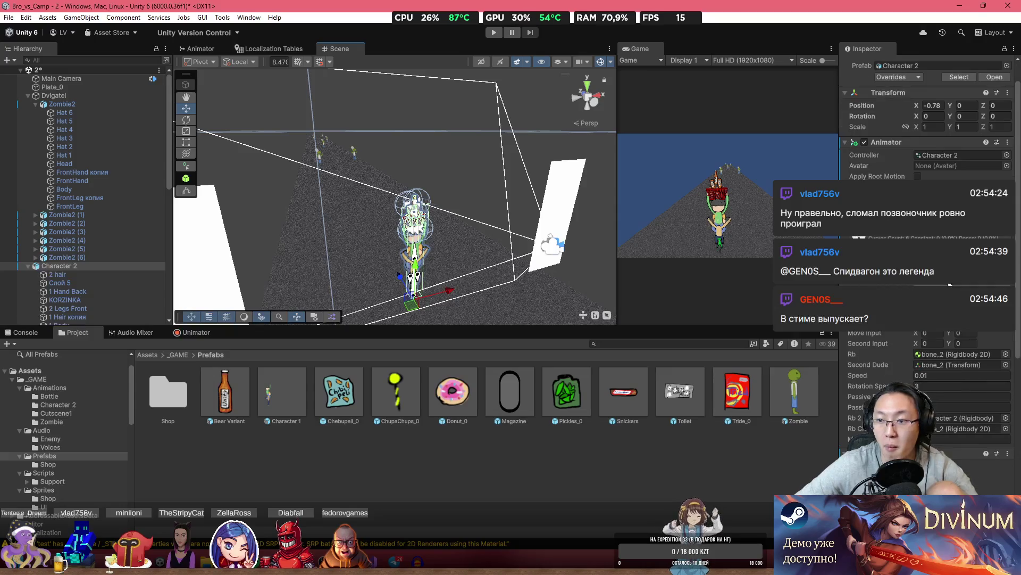
left_click(958, 285)
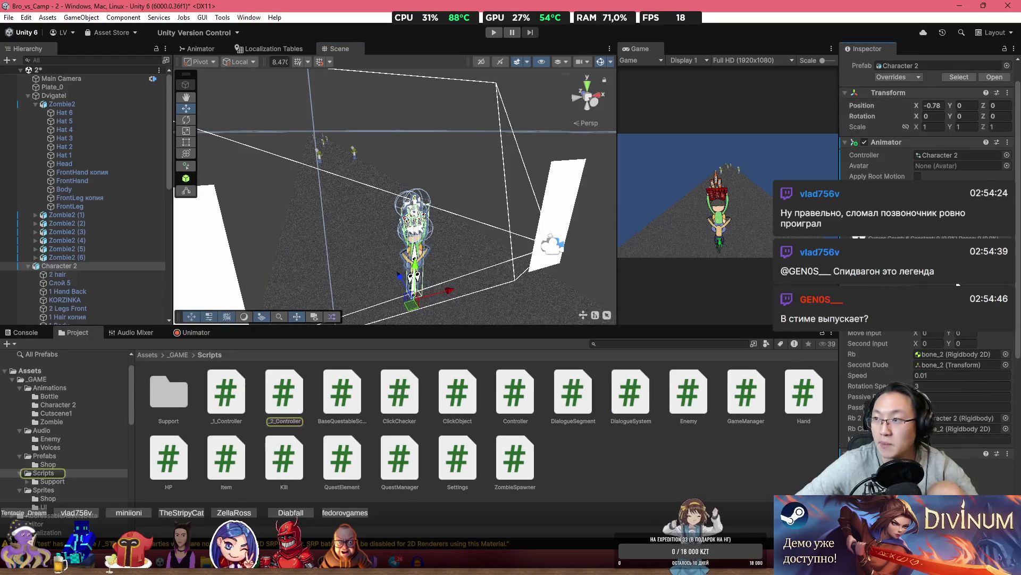
scroll(958, 285, "down", 3)
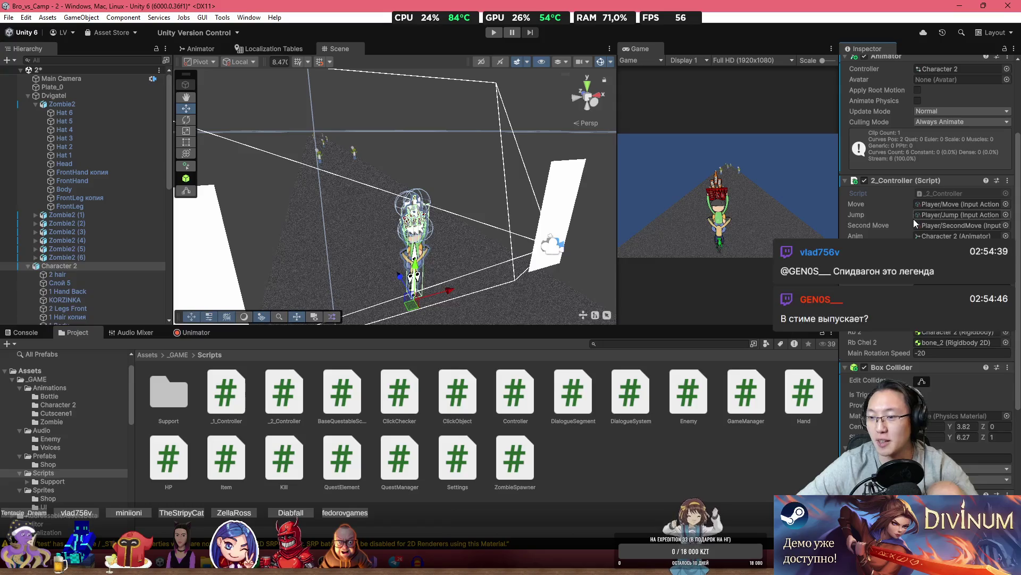
scroll(914, 218, "down", 6)
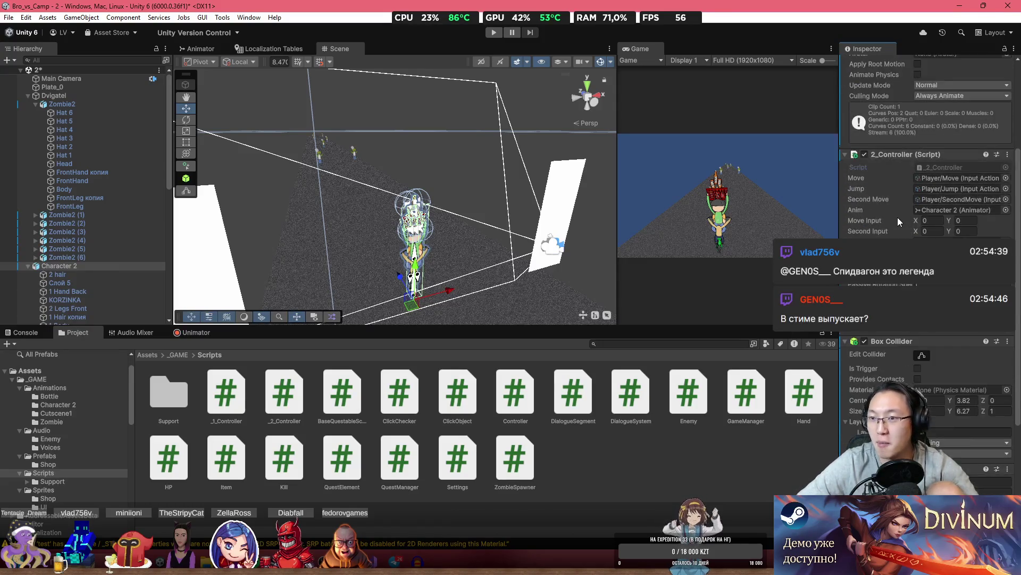
scroll(898, 219, "up", 8)
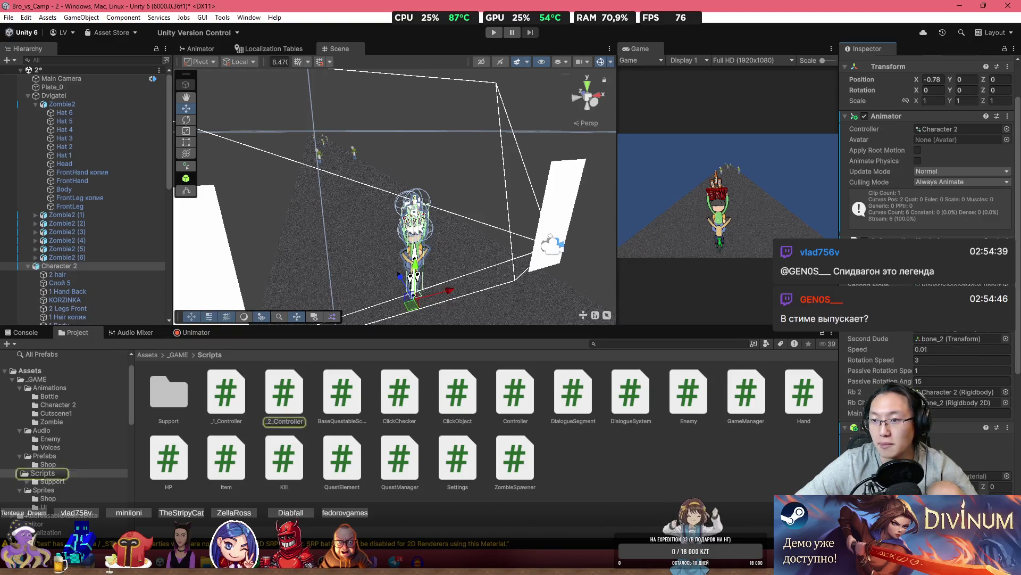
double_click(283, 397)
scroll(467, 206, "up", 4)
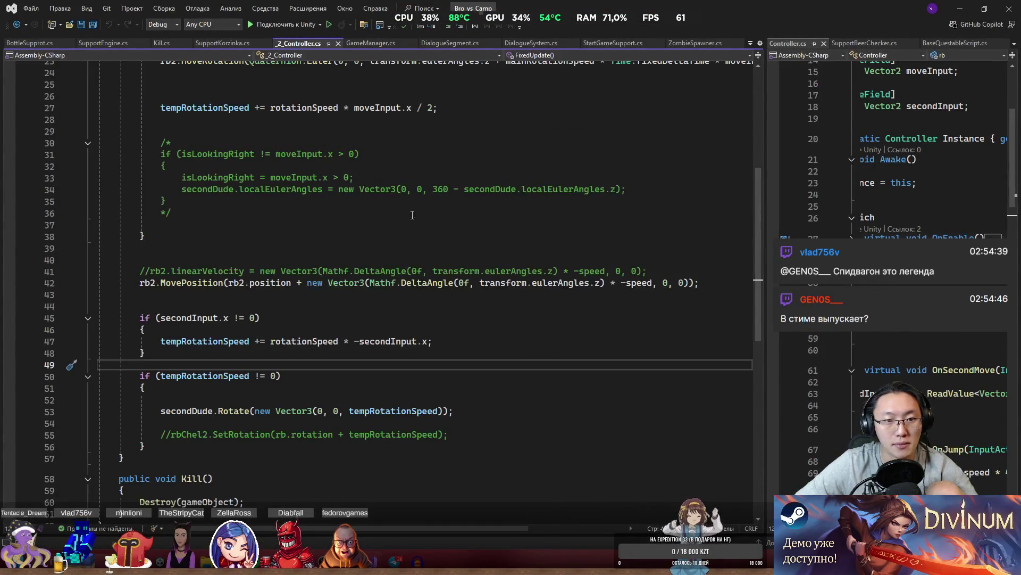
Change line 27 so tempRotationSpeed uses '=' instead of '+=', then return to Unity.
scroll(197, 287, "up", 4)
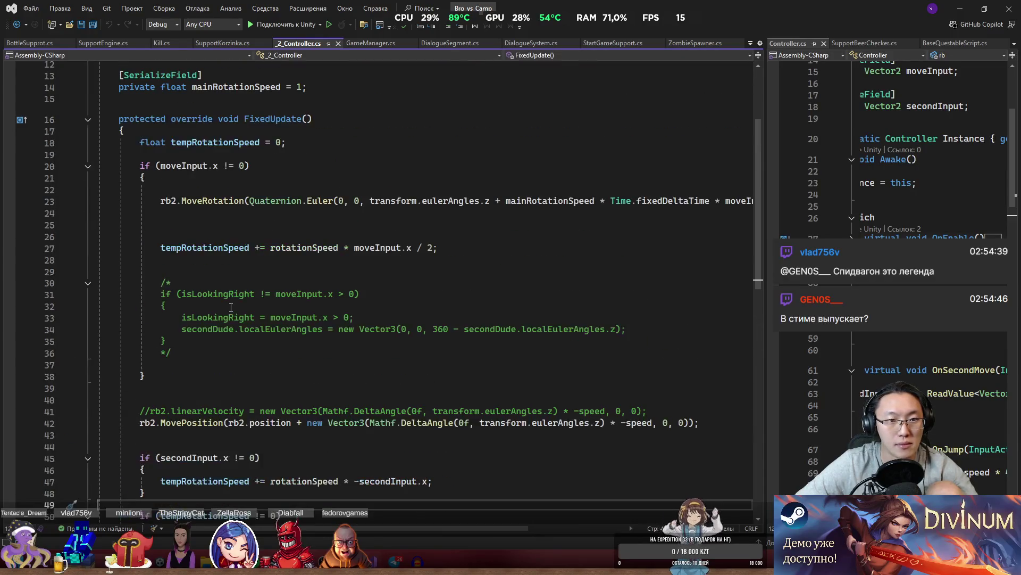
double_click(213, 142)
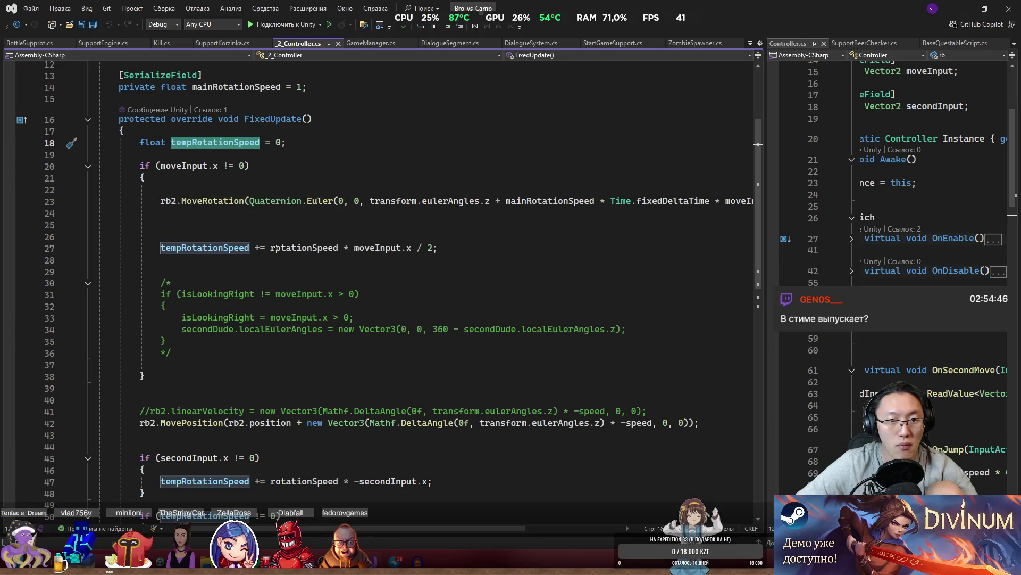
left_click(260, 250)
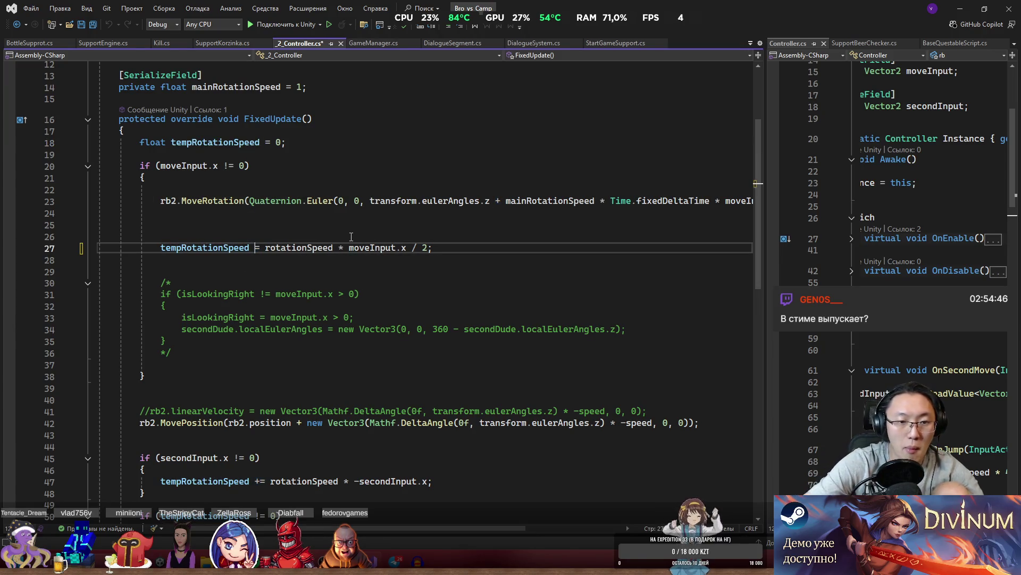
left_click(960, 9)
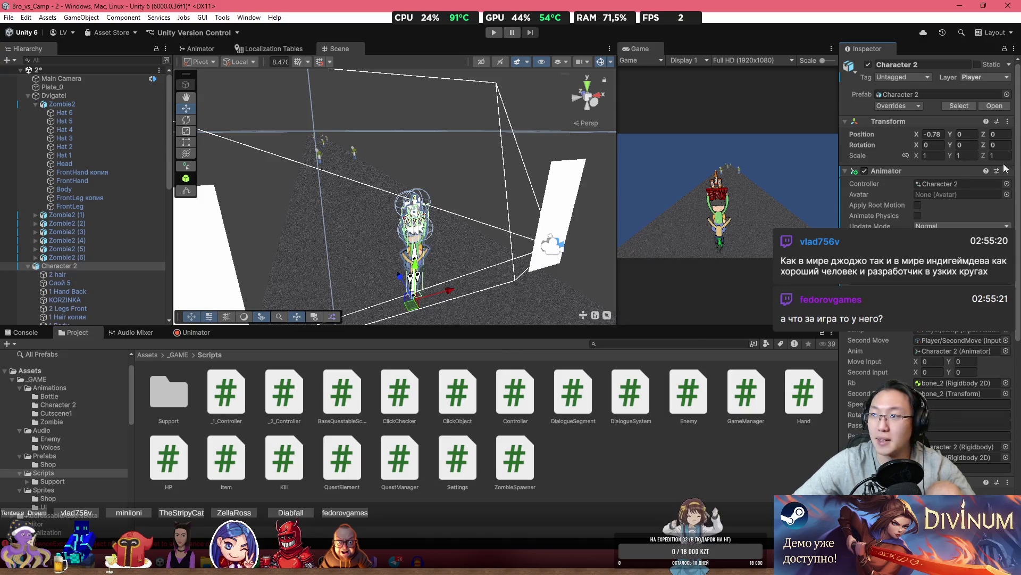
Maximize Steam and go to the store front page.
key("alt+Tab")
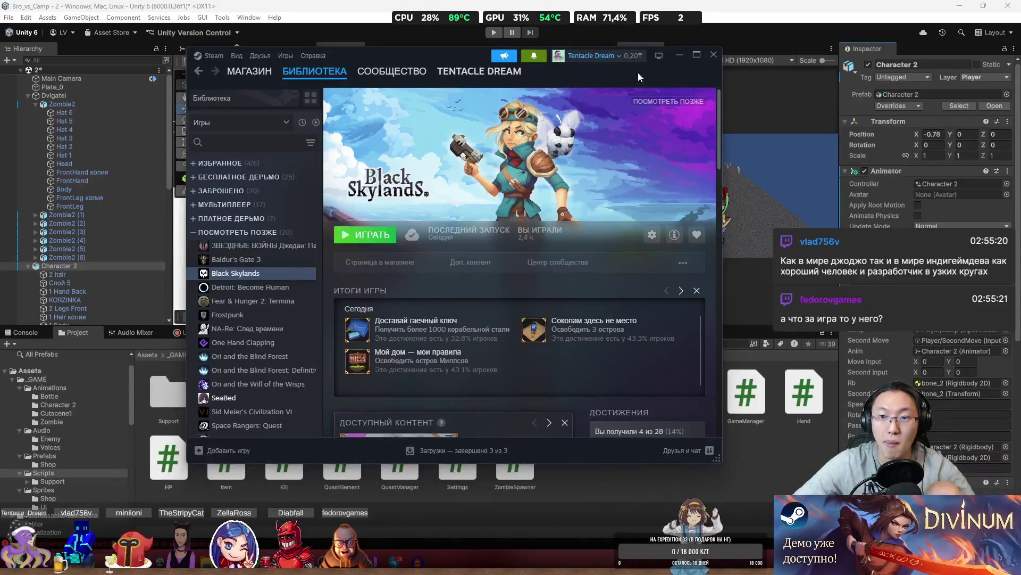
left_click(696, 54)
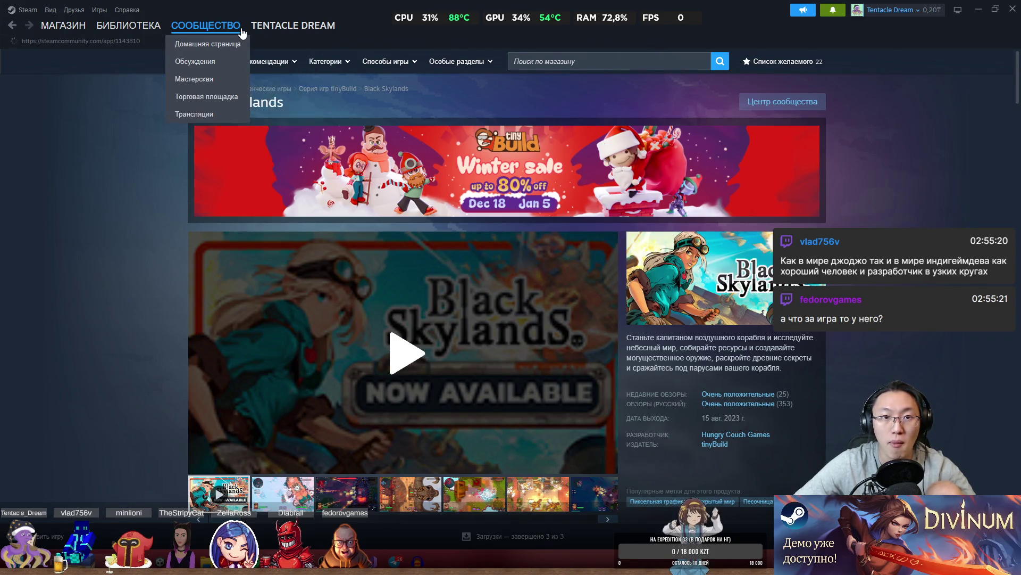
left_click(128, 30)
left_click(63, 26)
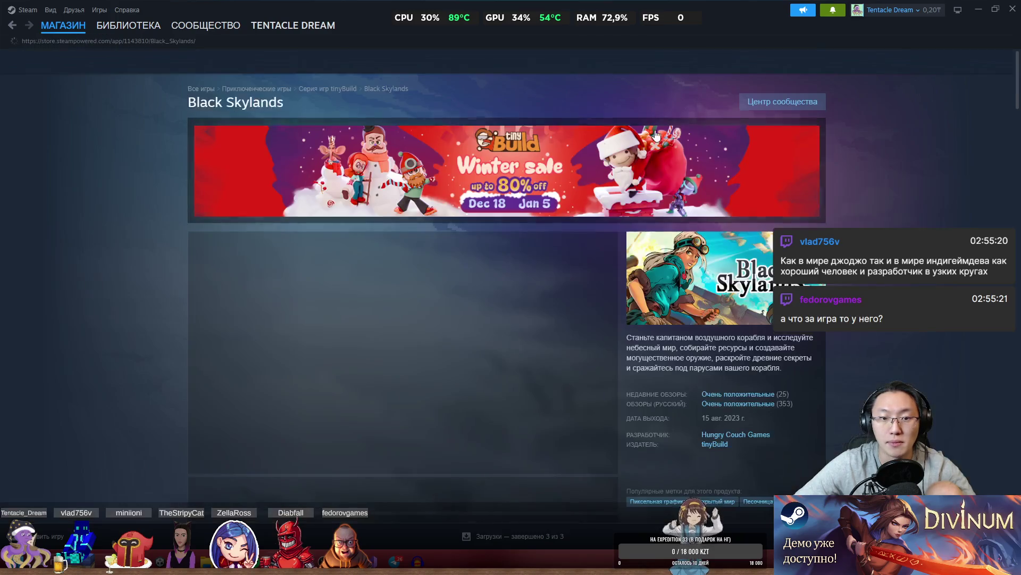
scroll(740, 250, "down", 8)
scroll(739, 251, "up", 8)
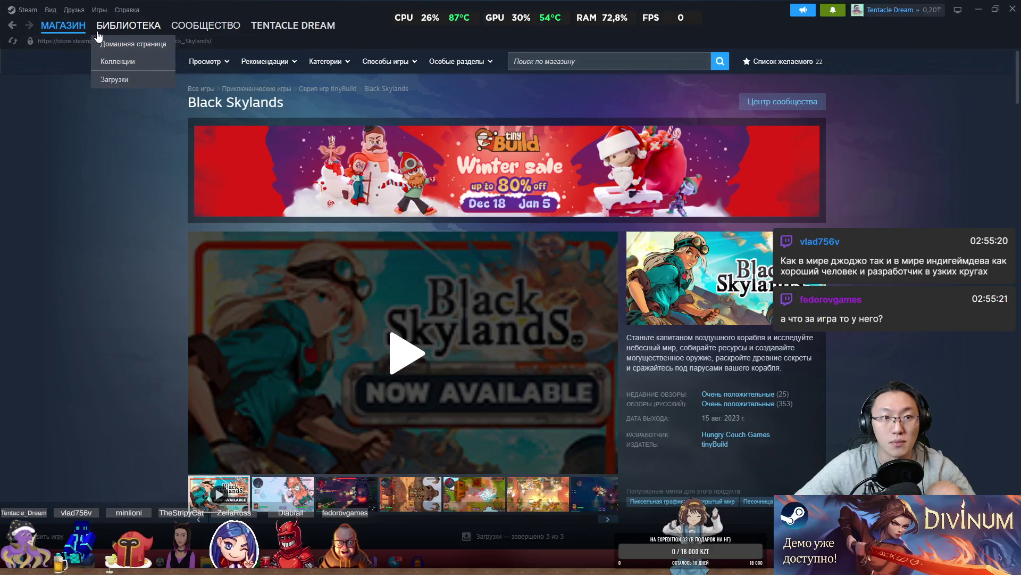
left_click(61, 41)
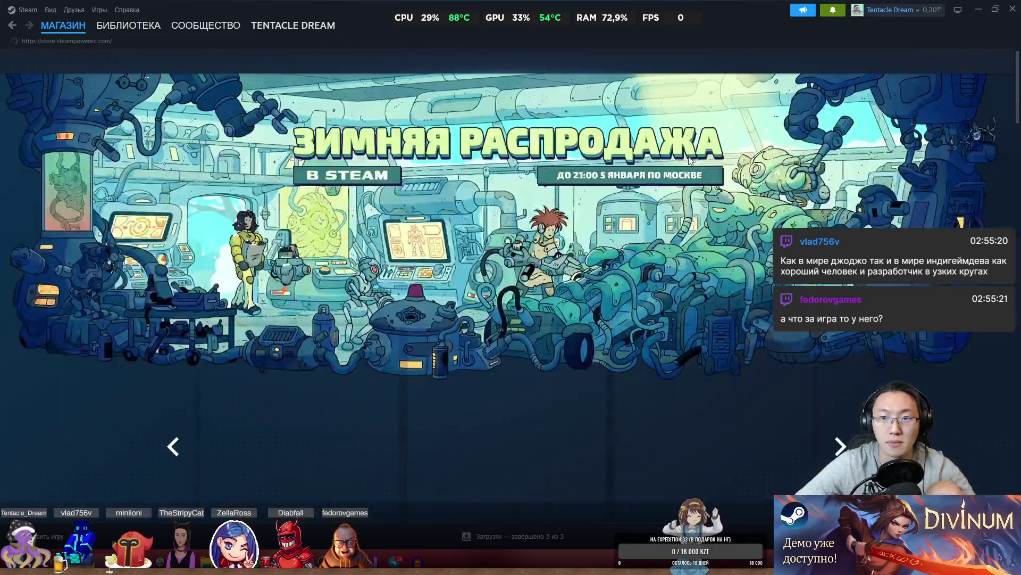
Browse the 22-game wishlist down to Divinum and + PC Maker.
left_click(781, 62)
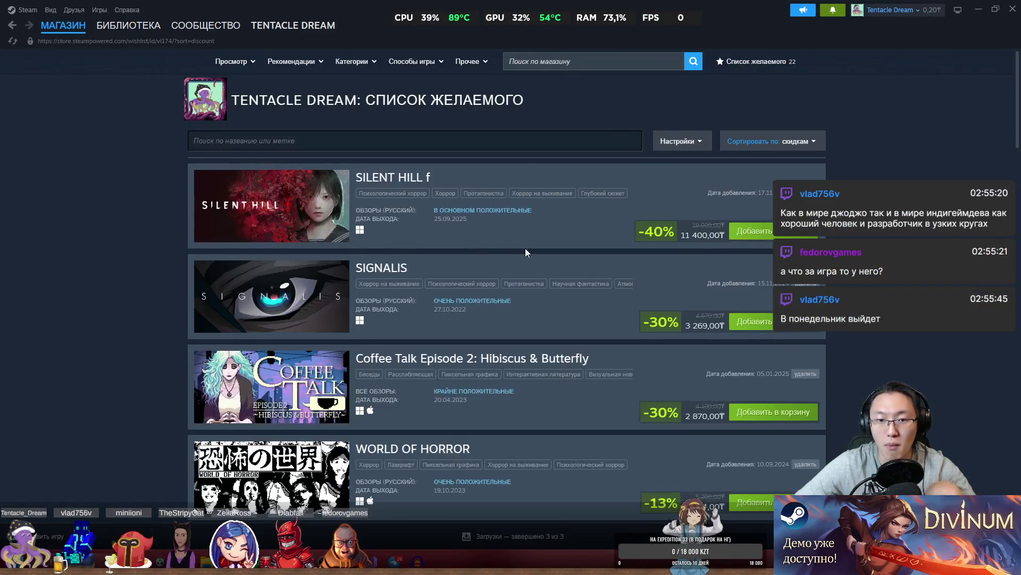
scroll(525, 248, "down", 6)
scroll(402, 229, "down", 10)
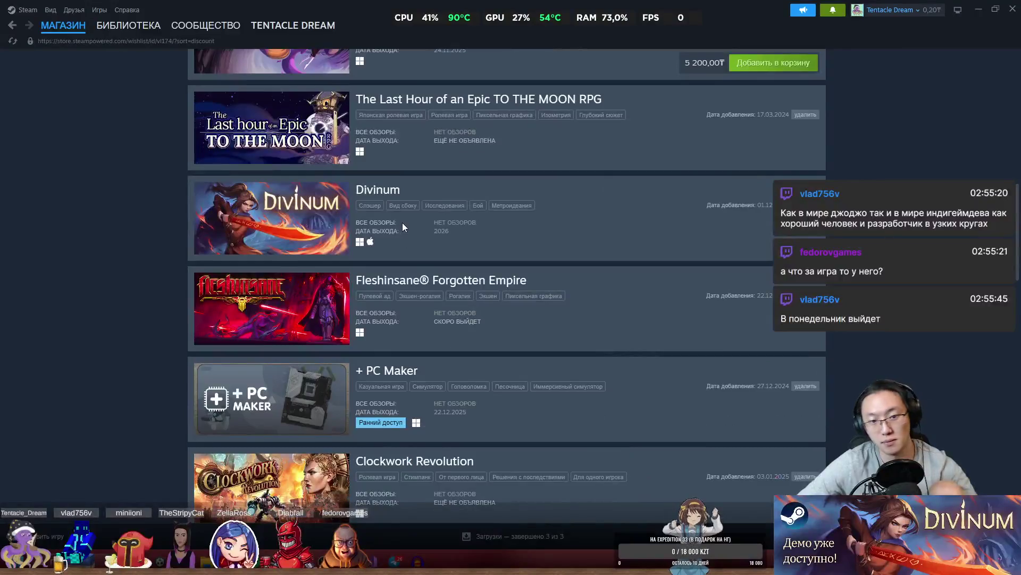
scroll(403, 226, "down", 12)
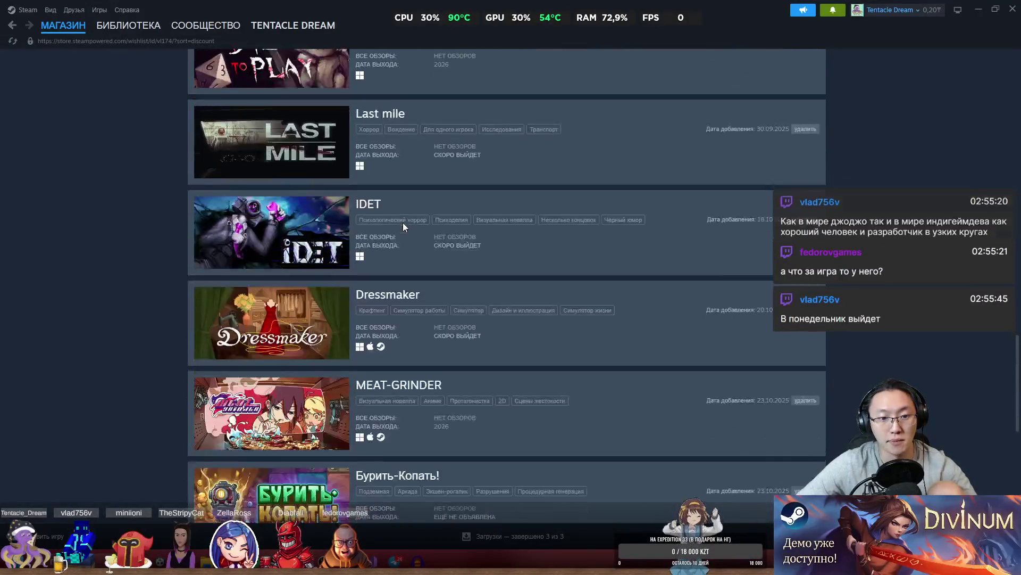
scroll(403, 224, "up", 3)
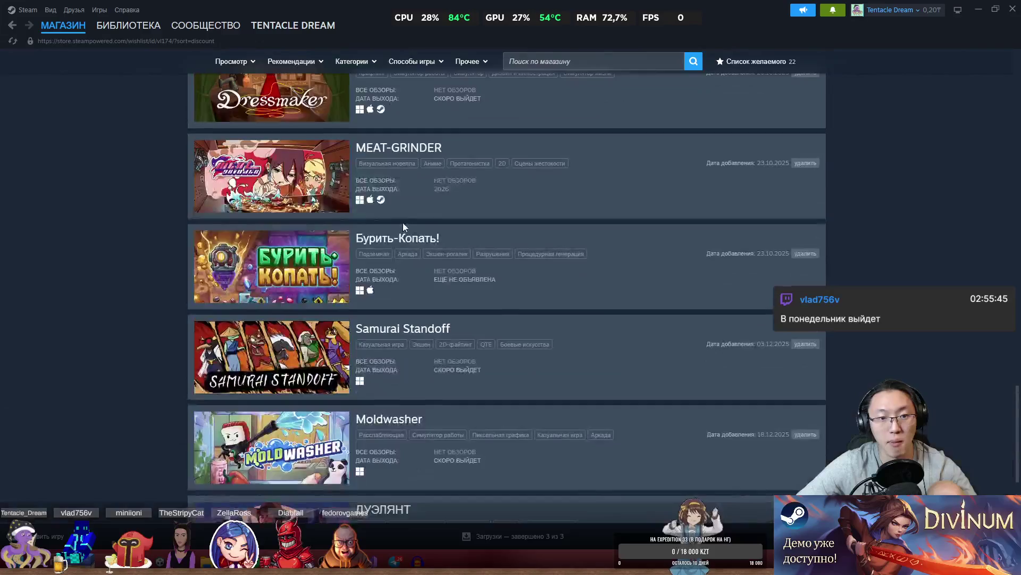
scroll(403, 225, "down", 4)
scroll(403, 227, "up", 12)
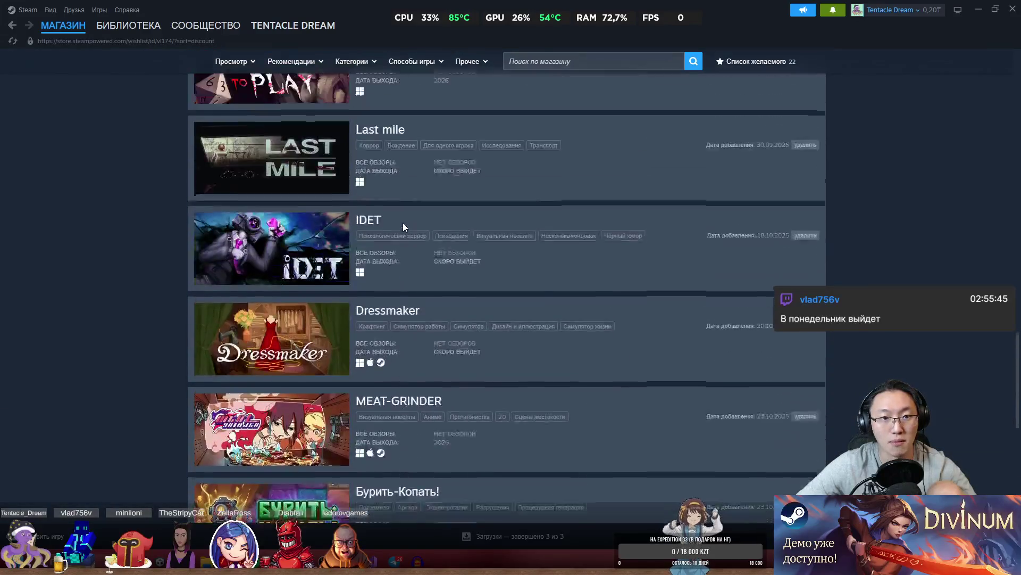
scroll(403, 226, "up", 5)
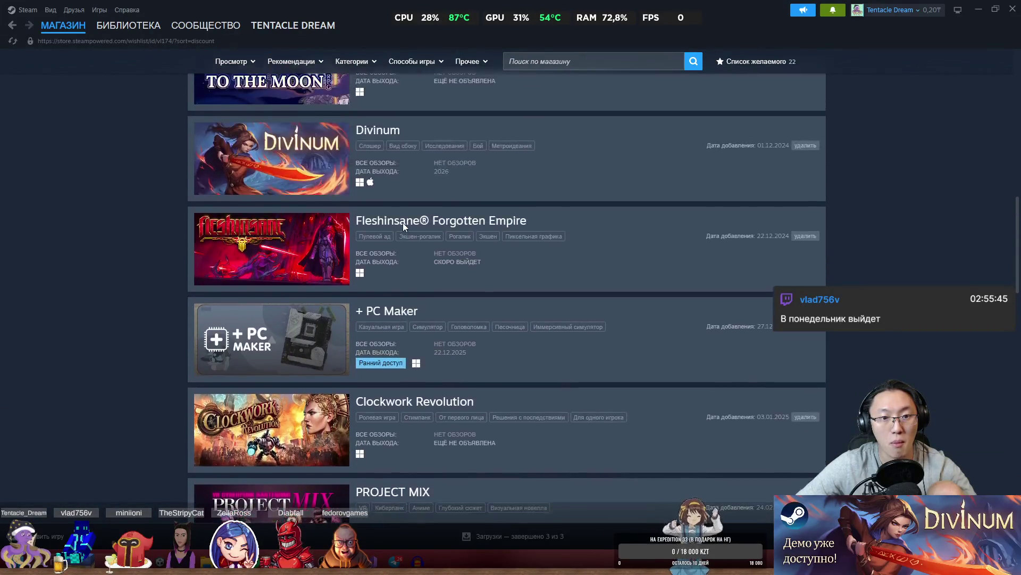
Open the + PC Maker store page and flip through its screenshots.
left_click(398, 312)
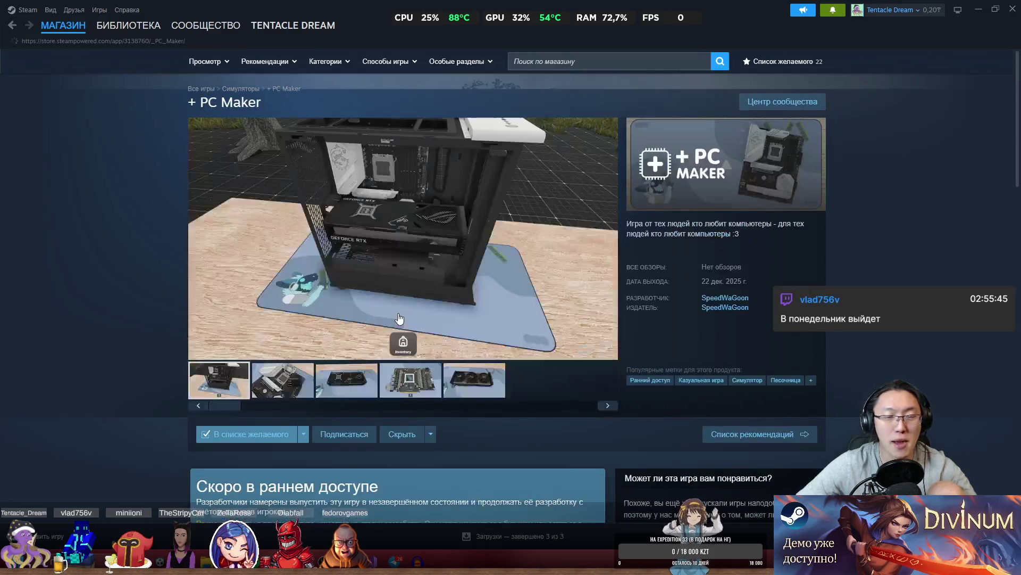
left_click(255, 391)
left_click(346, 392)
left_click(414, 392)
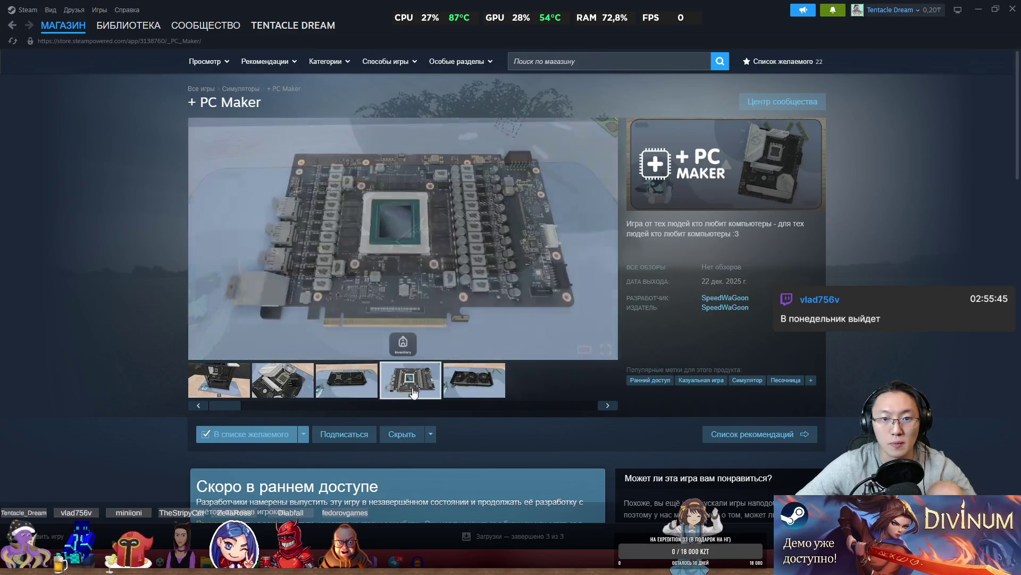
left_click(349, 384)
left_click(282, 383)
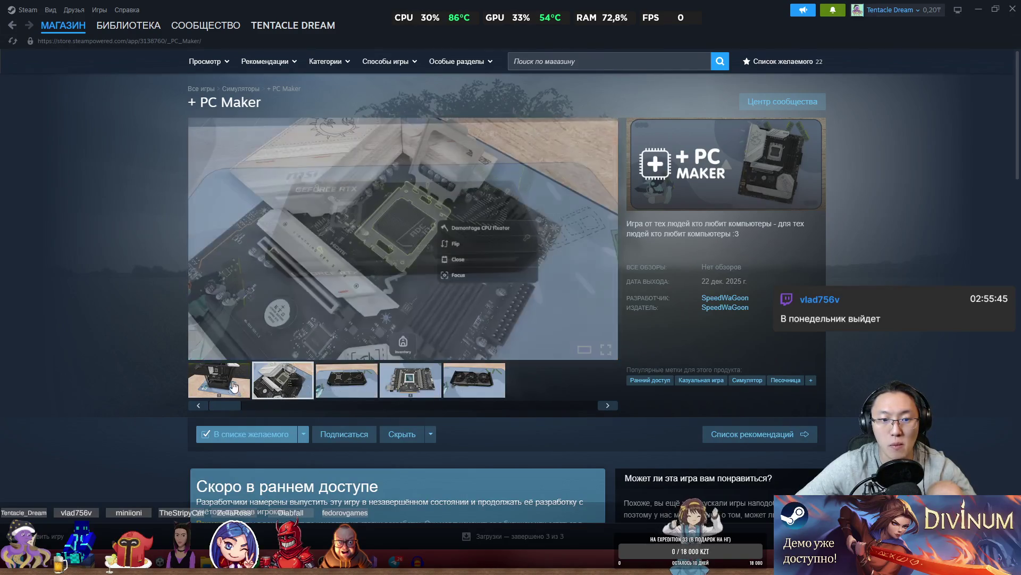
left_click(233, 387)
Scroll through the + PC Maker description and restore Steam to a smaller window.
scroll(162, 391, "down", 5)
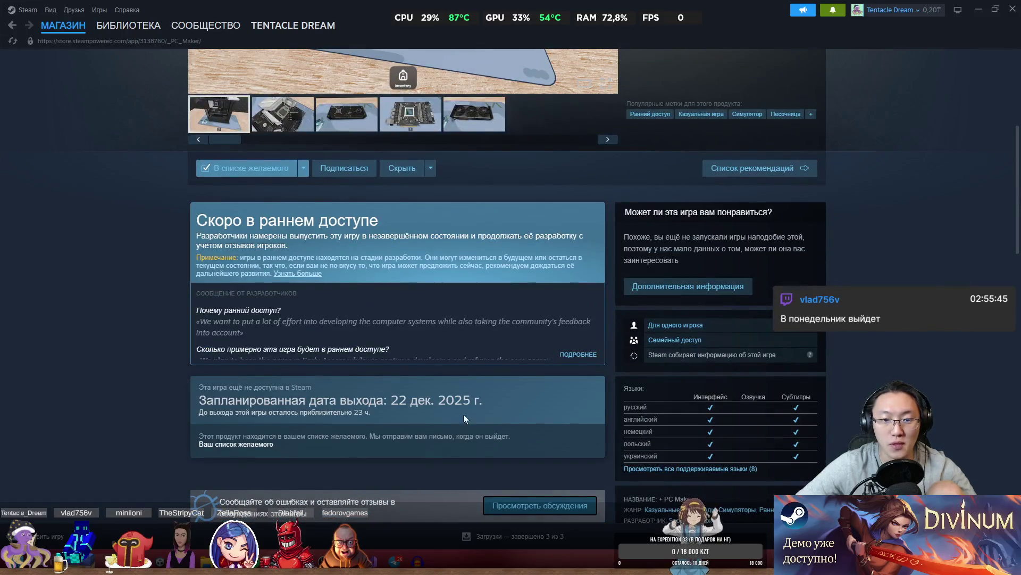
key("super+n")
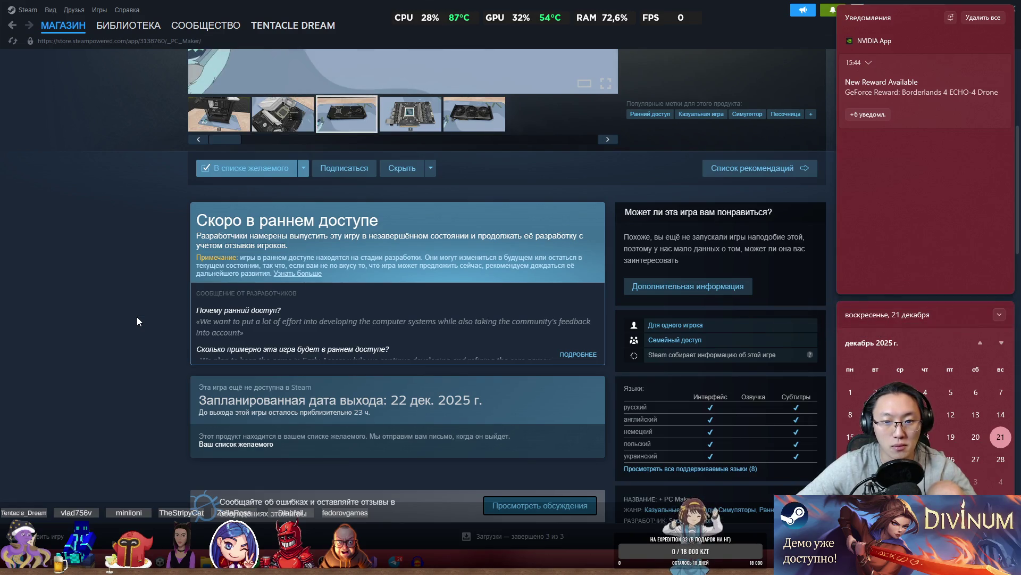
scroll(137, 320, "down", 10)
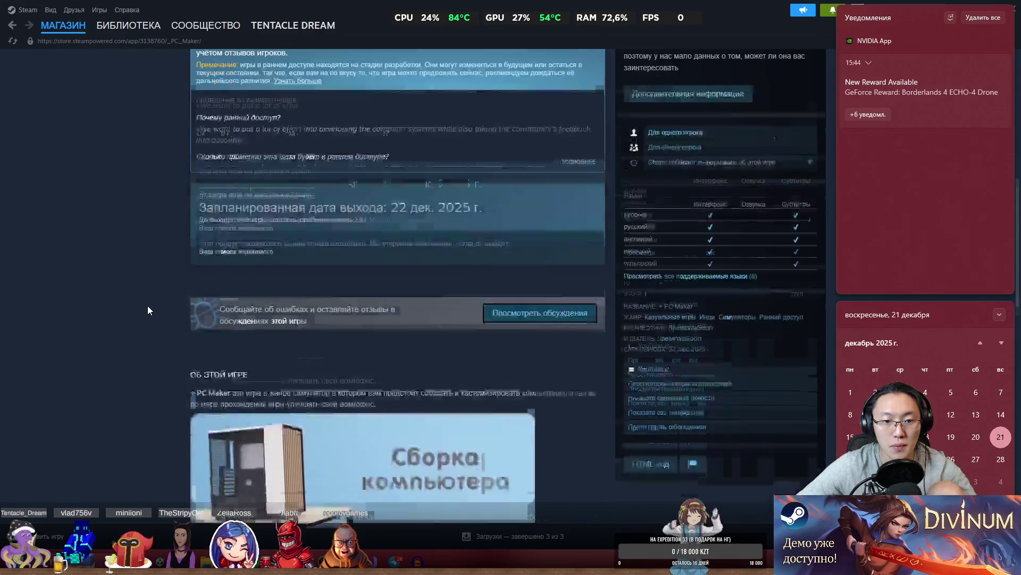
scroll(160, 289, "up", 3)
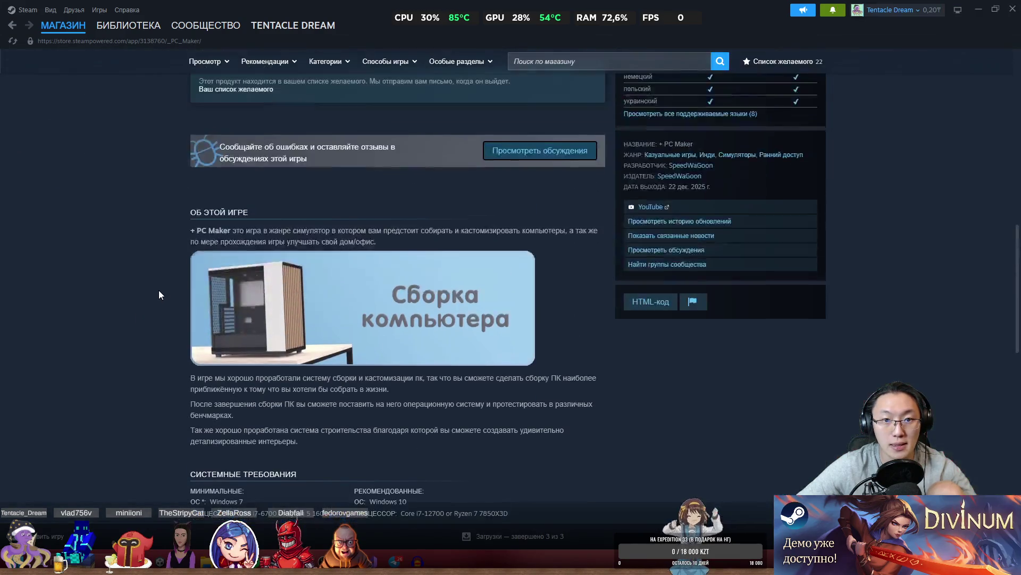
scroll(167, 275, "up", 8)
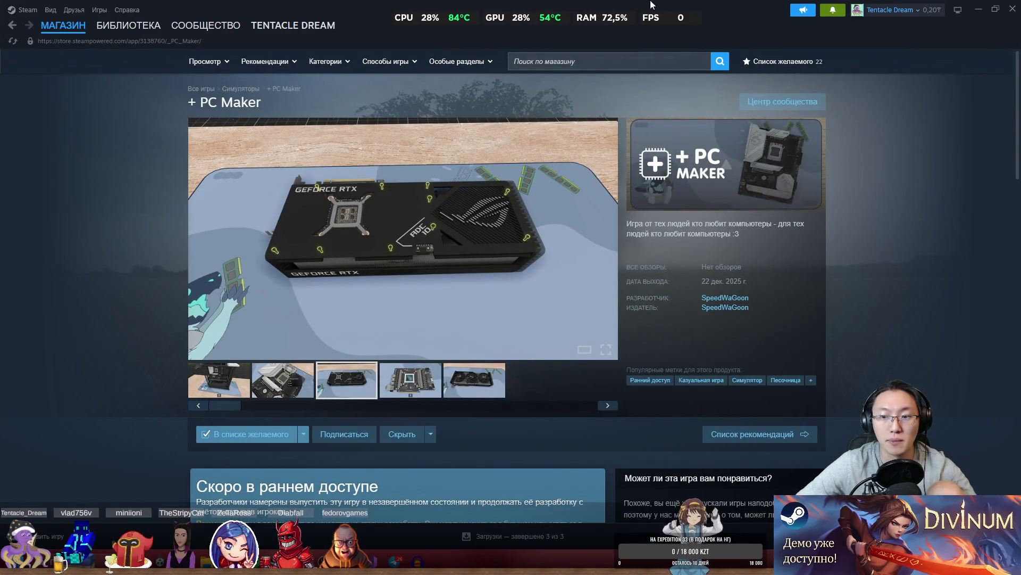
left_click_drag(602, 10, 539, 142)
Minimize Steam and close the BrokenGlass Audacity project without saving.
left_click(761, 146)
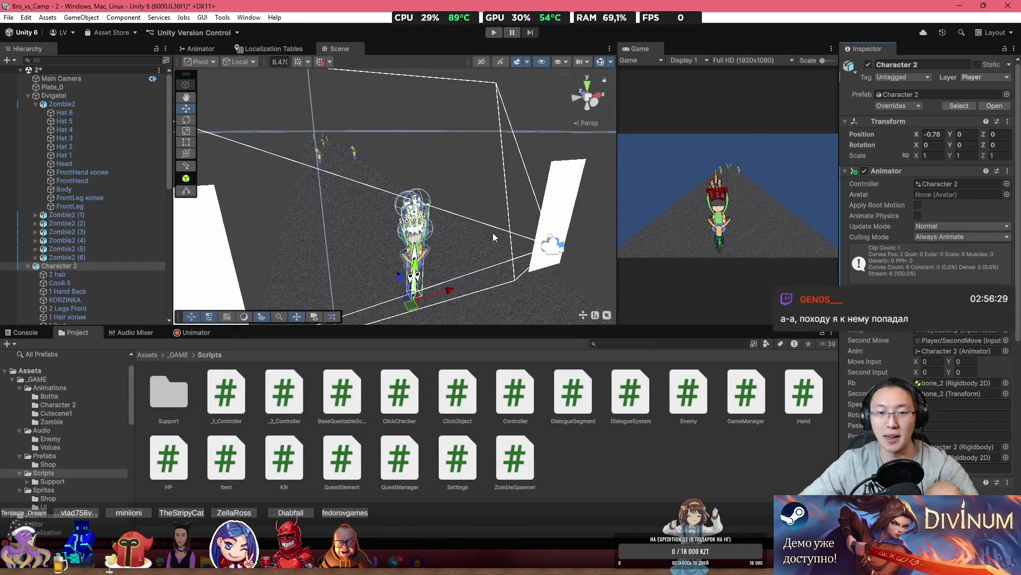
mouse_move(493, 232)
left_mouse_down()
mouse_move(555, 216)
mouse_move(667, 212)
mouse_move(667, 234)
mouse_move(358, 521)
left_mouse_up()
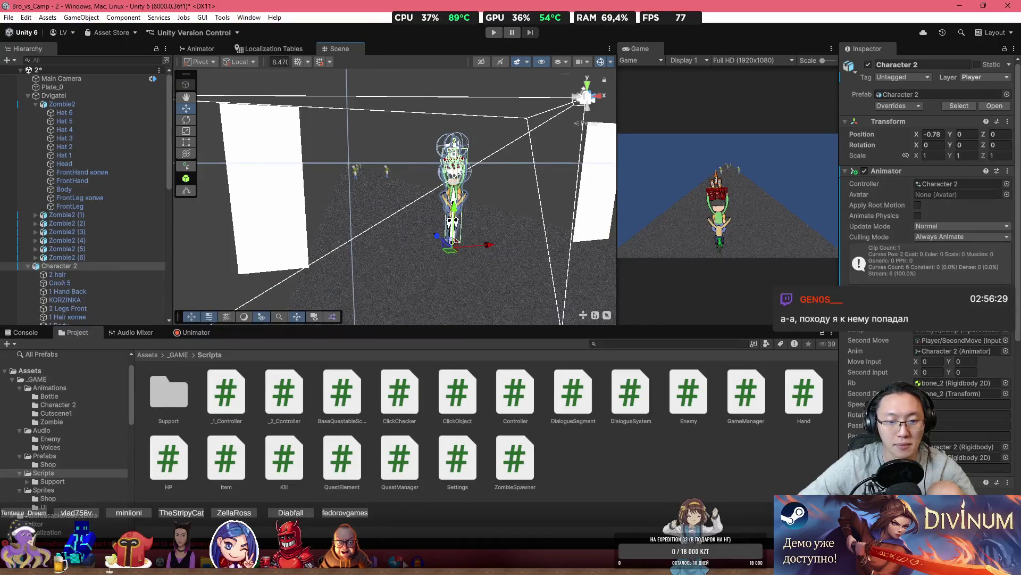
mouse_move(394, 561)
left_click(394, 497)
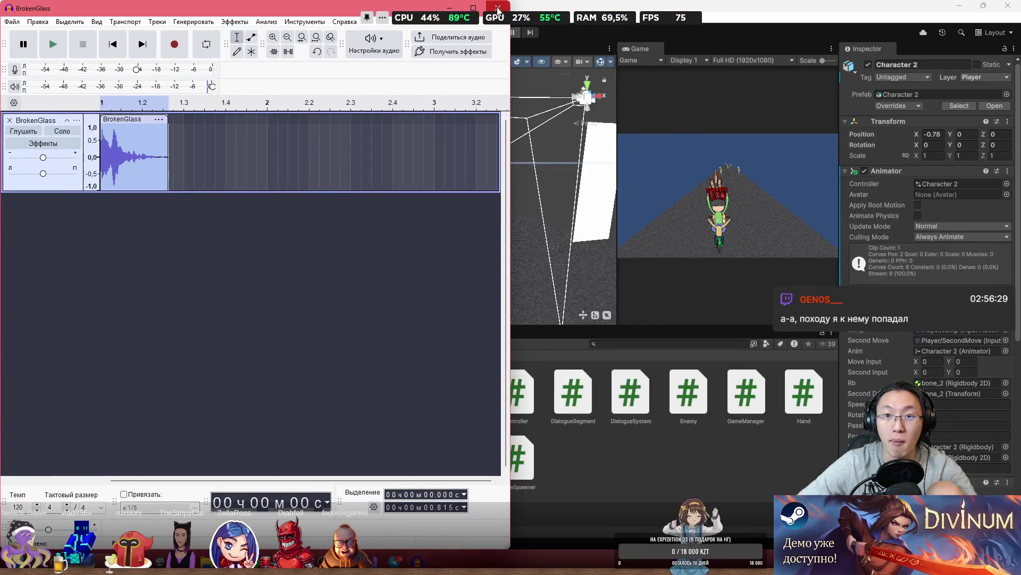
left_click(498, 9)
left_click(272, 280)
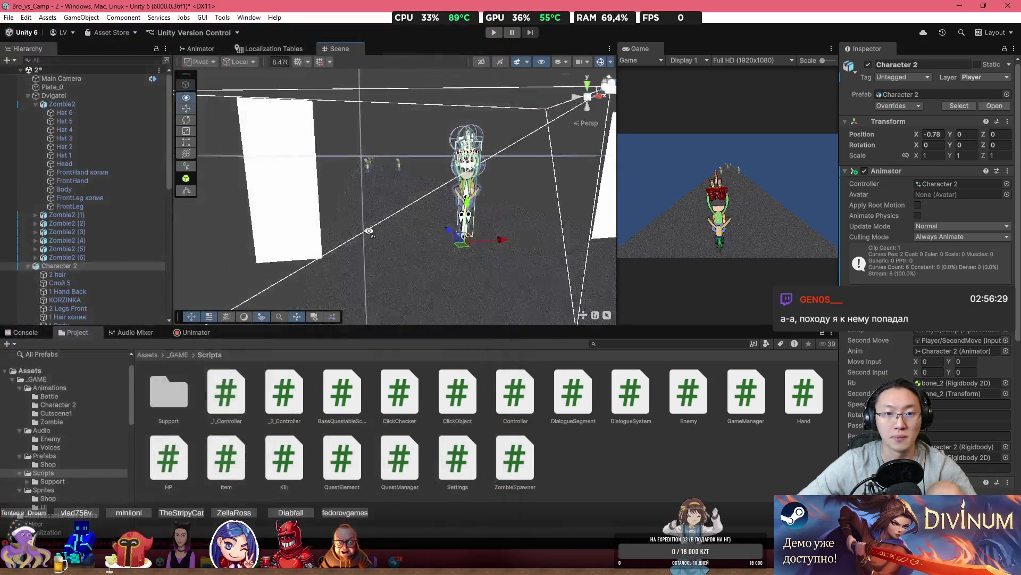
mouse_move(326, 317)
left_mouse_down()
mouse_move(334, 219)
mouse_move(482, 226)
mouse_move(644, 42)
left_mouse_up()
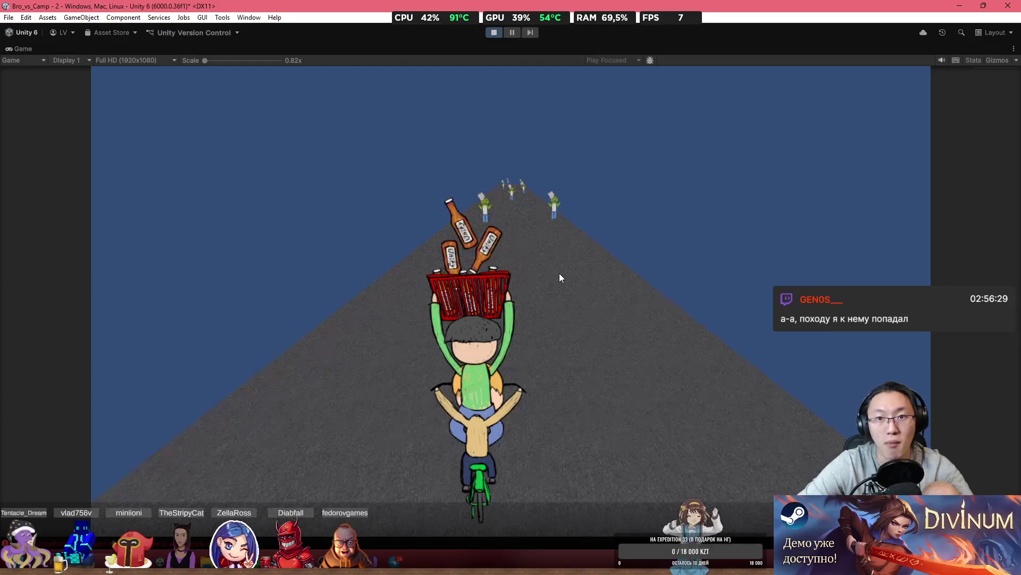
Steer the cyclist left and right with A/D past the zombies until the rider falls off.
key("d")
key("d")
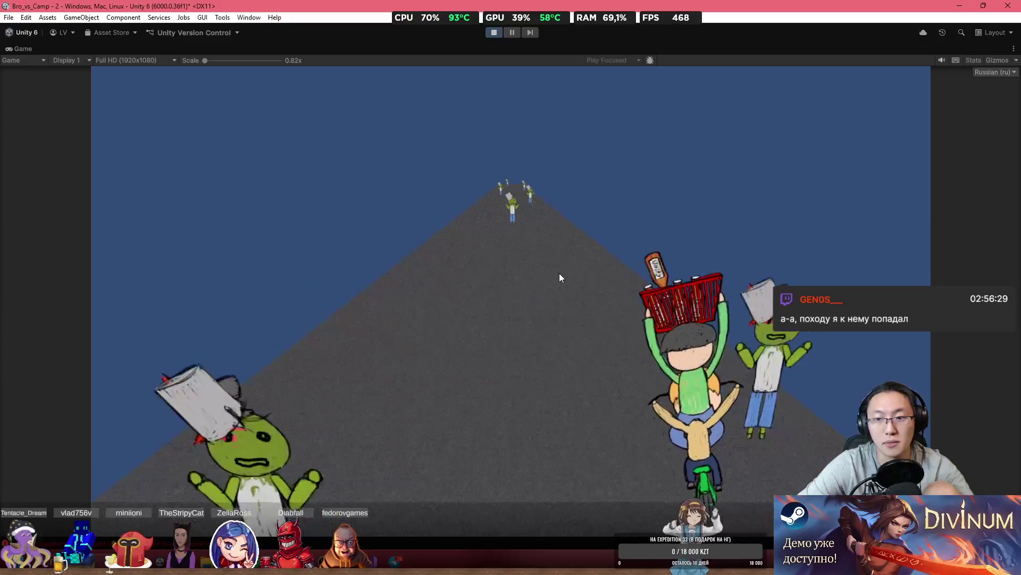
key("a")
key("d")
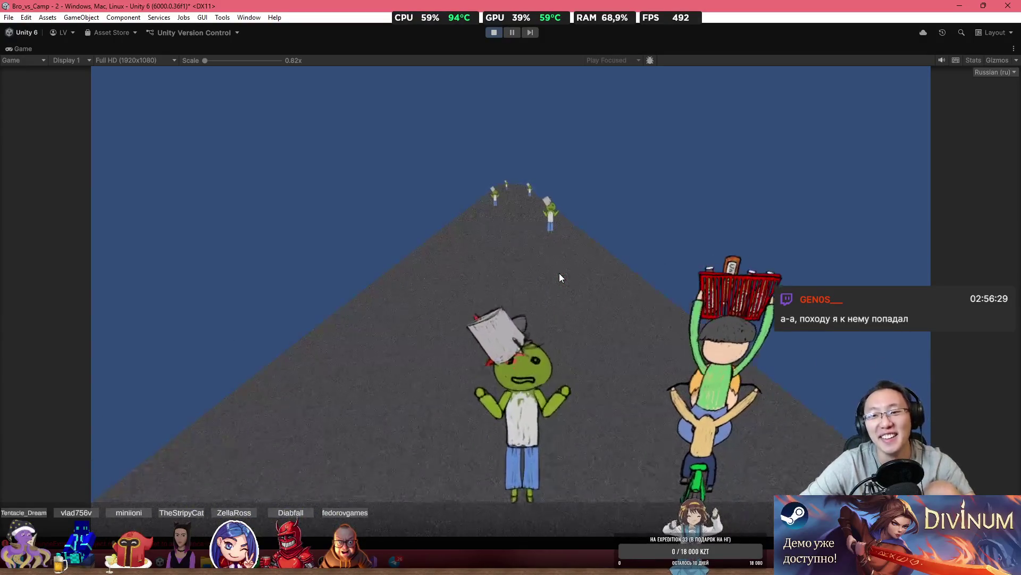
key("a")
key("a")
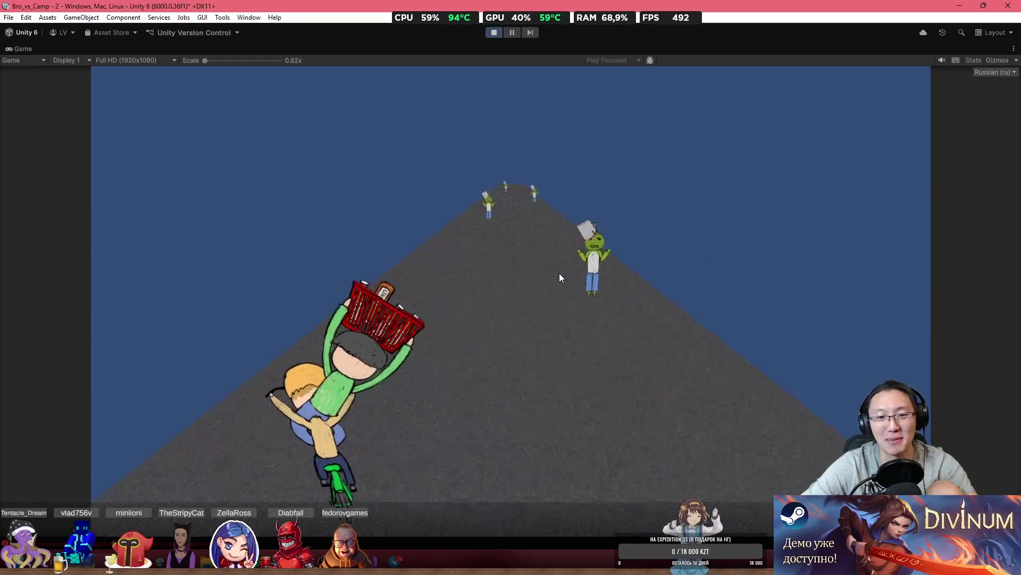
key("d")
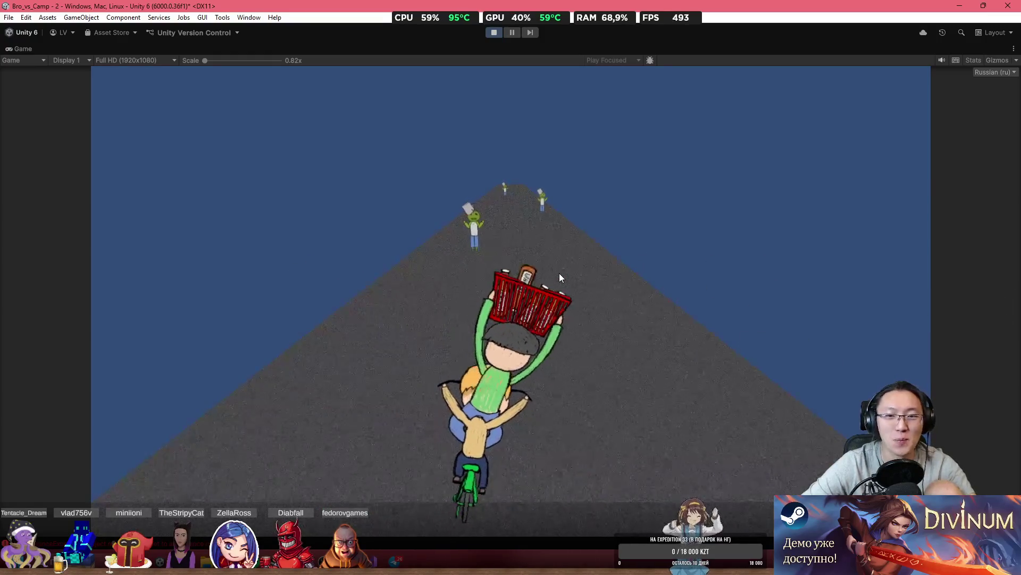
key("a")
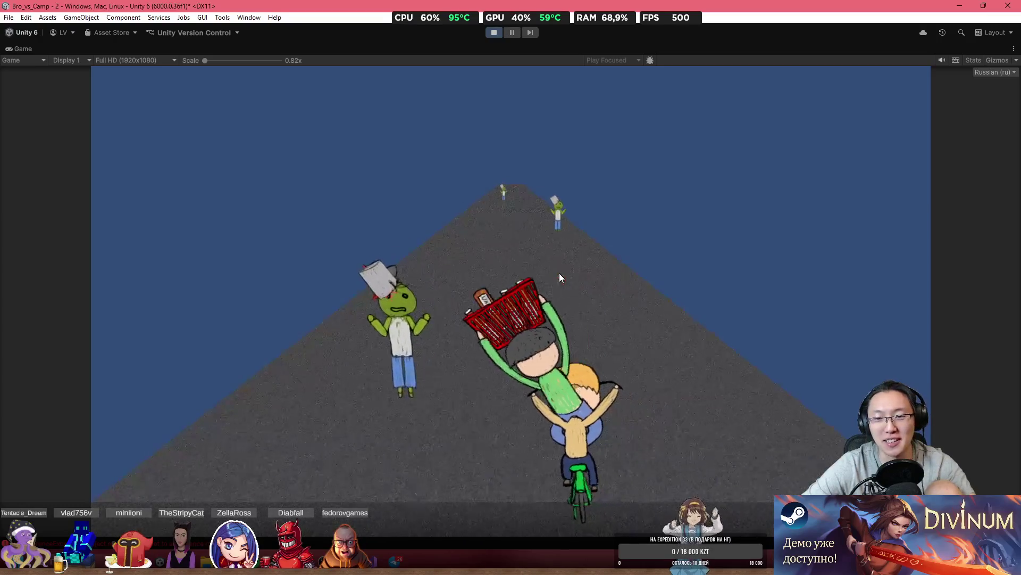
key("d")
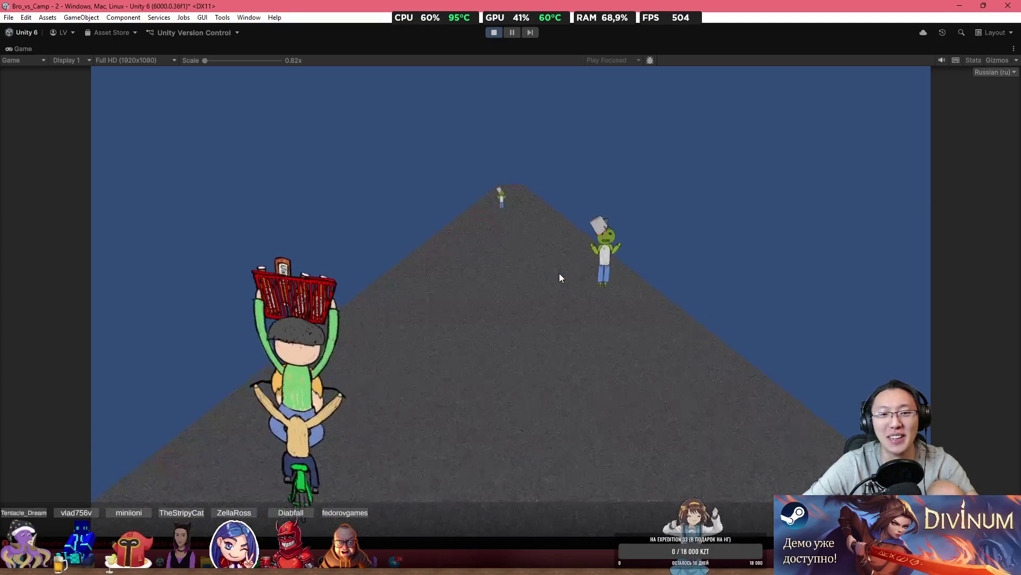
key("a")
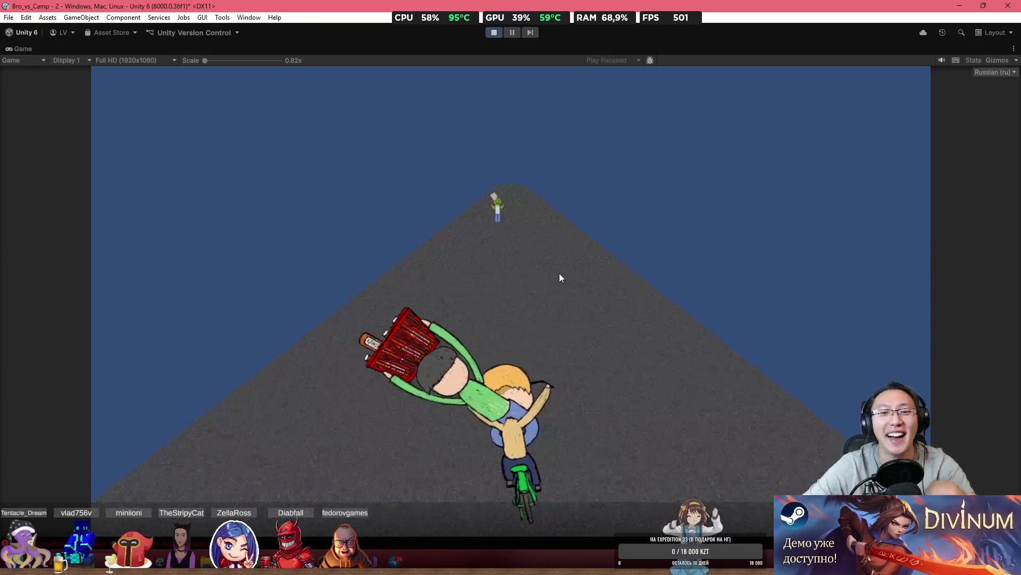
key("d")
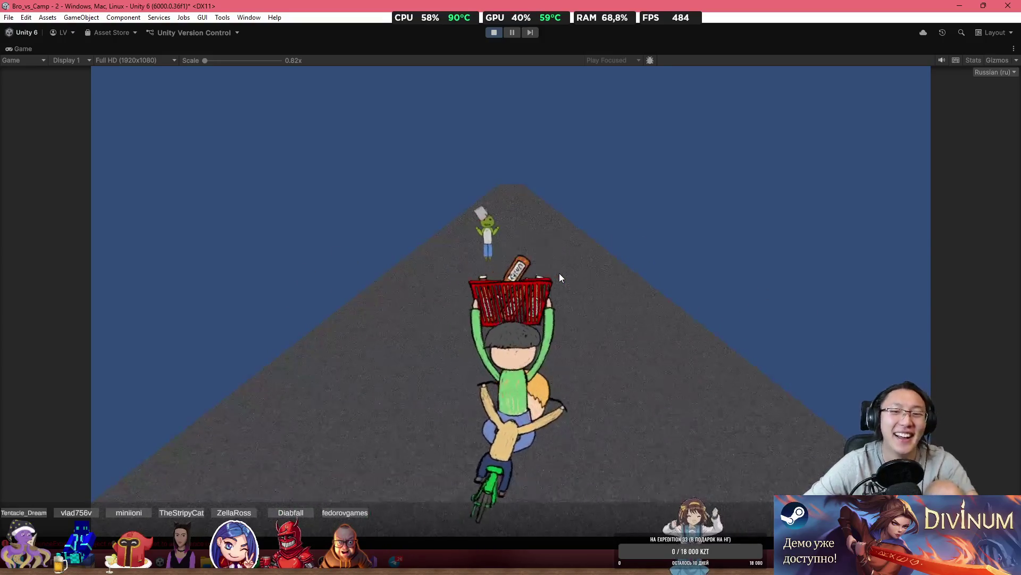
key("a")
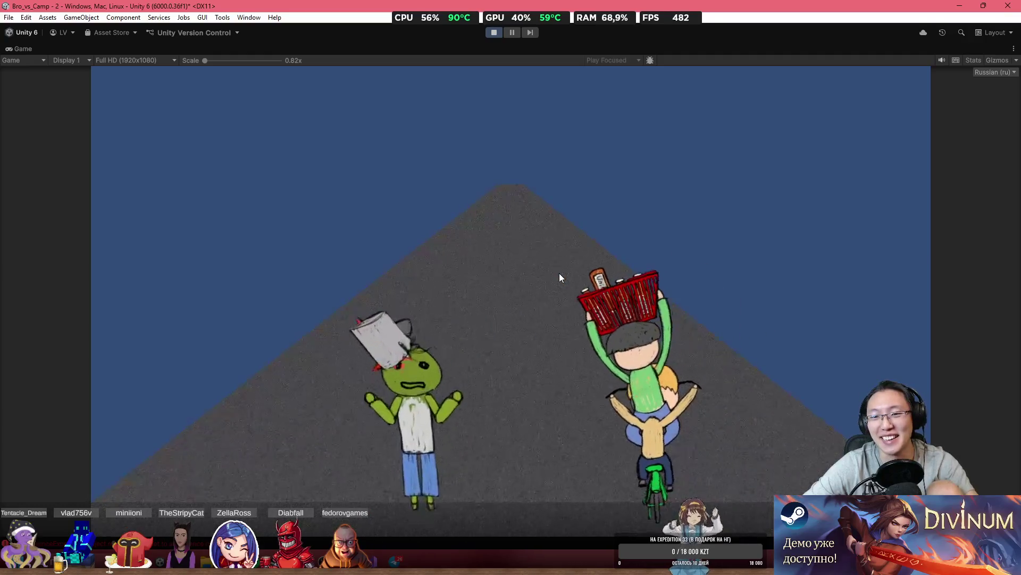
key("d")
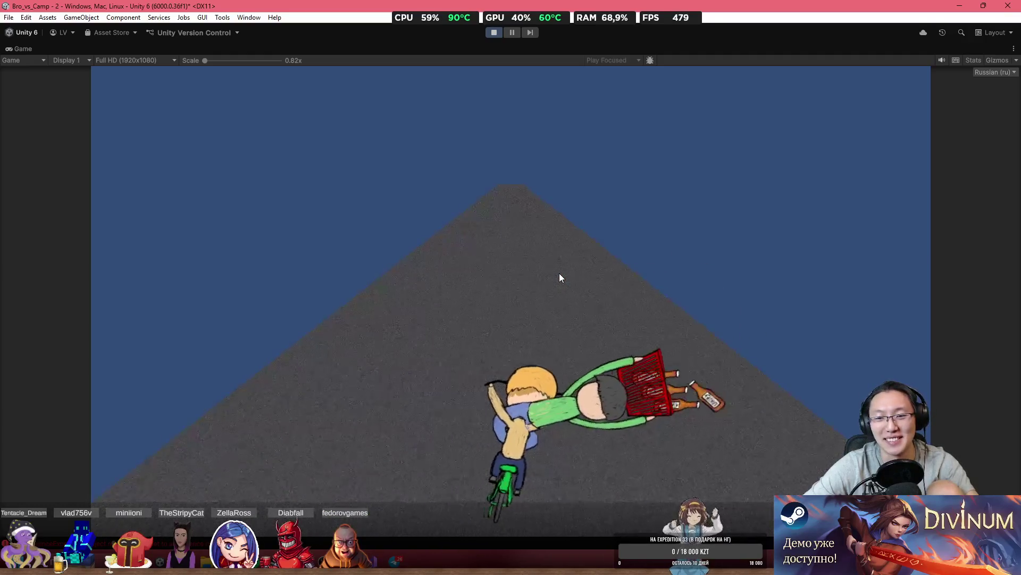
key("a")
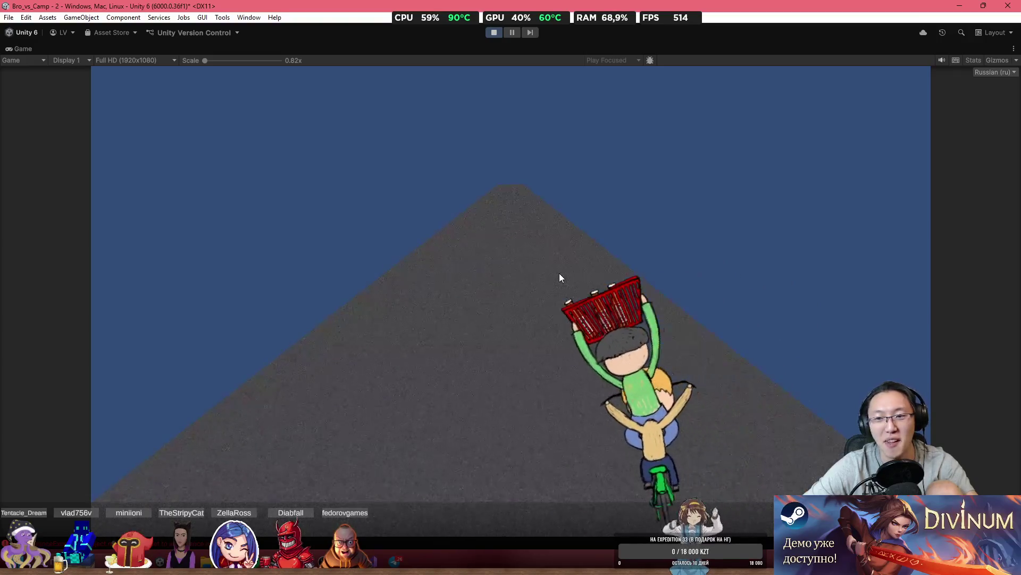
key("d")
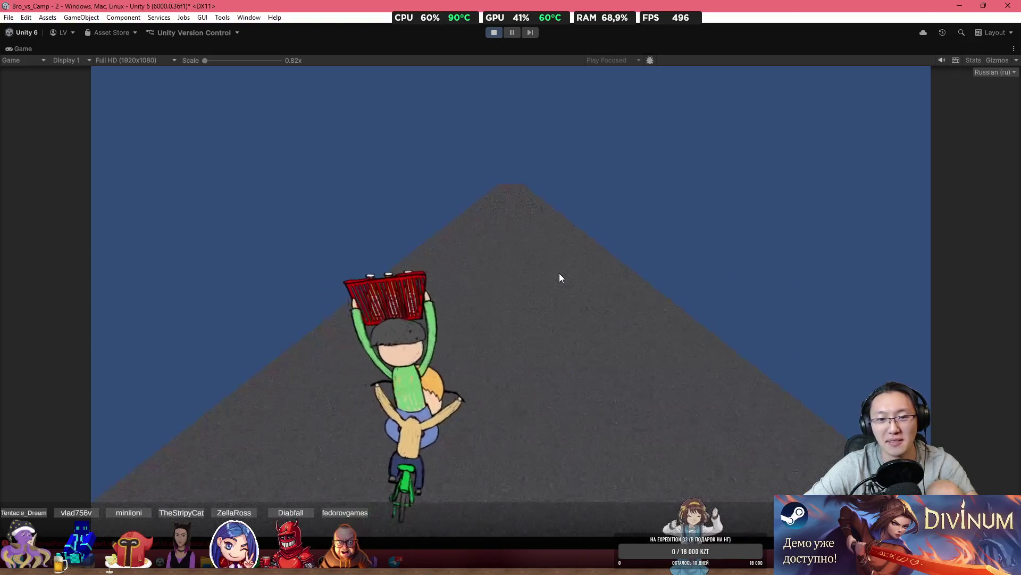
key("a")
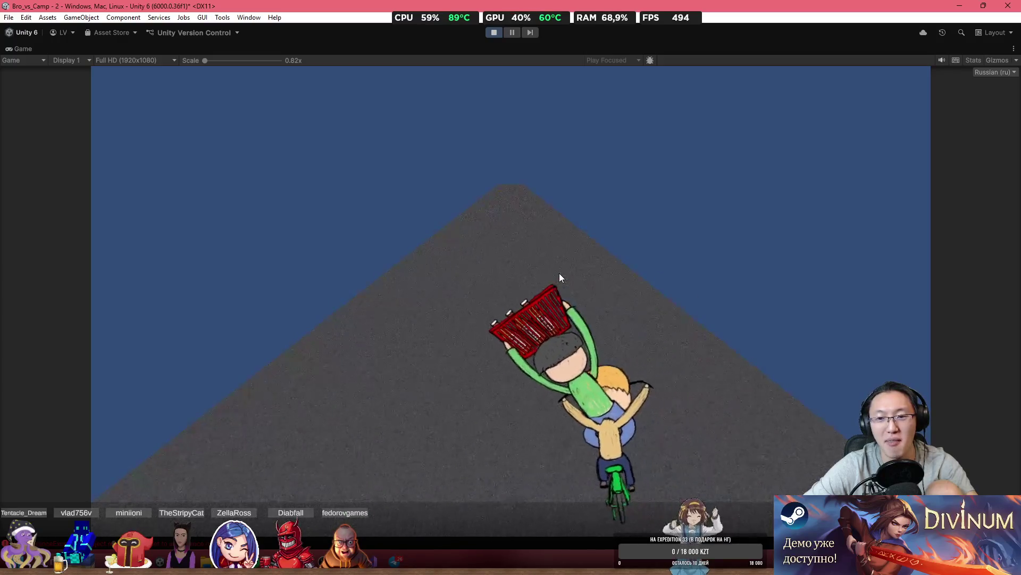
key("d")
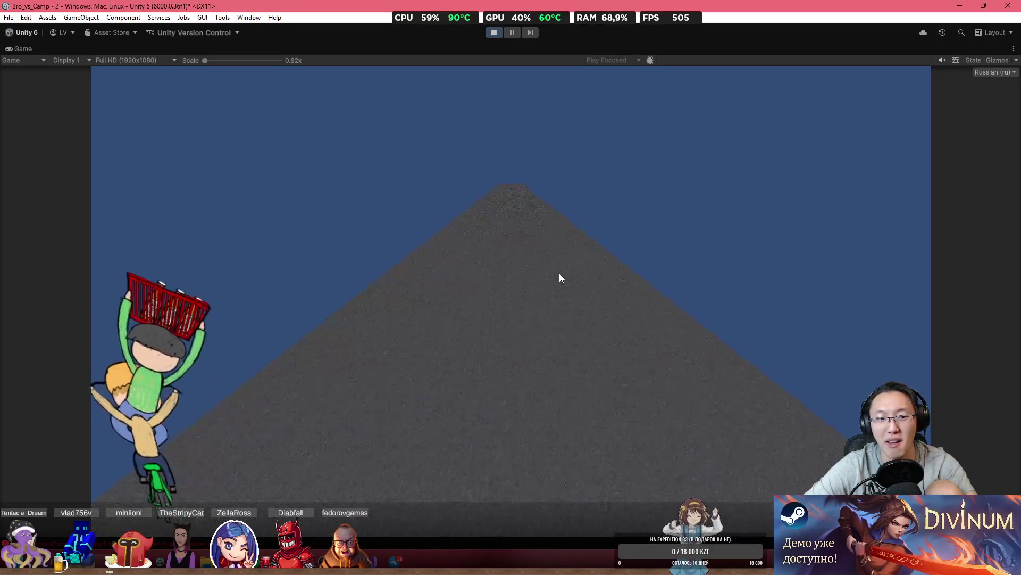
key("d")
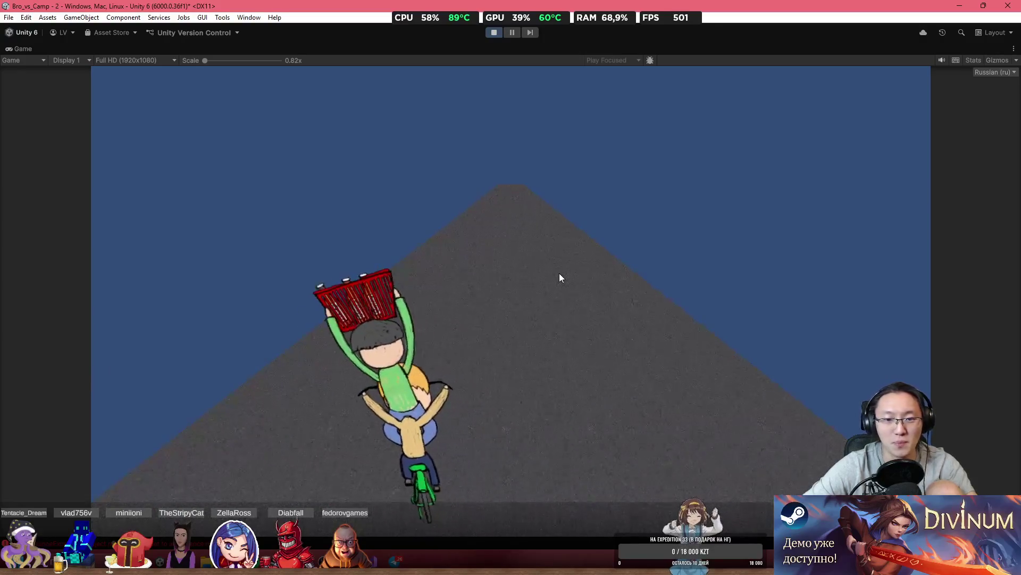
key("d")
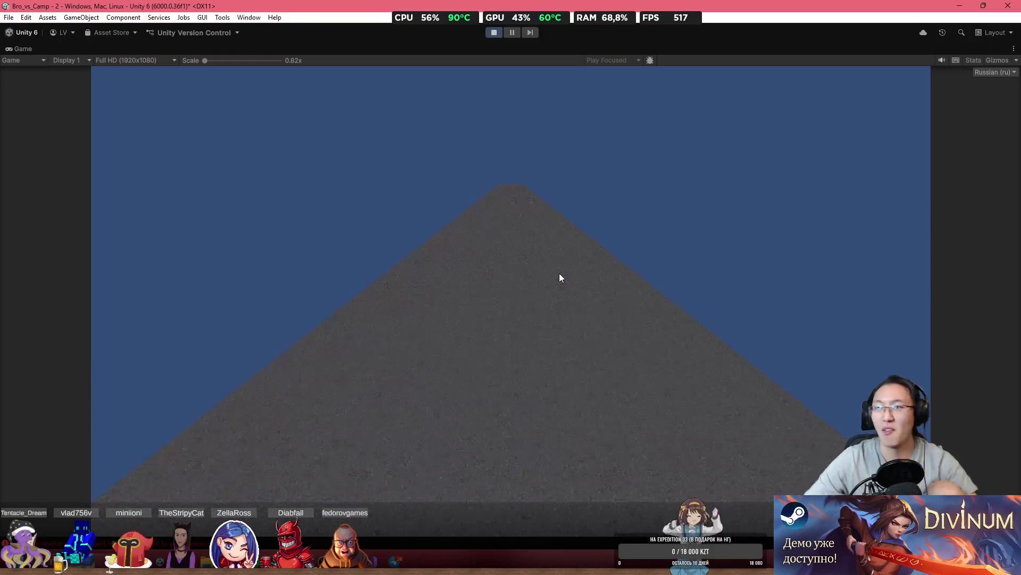
Stop Play mode and restore the full editor layout with the Scene view.
left_click(496, 32)
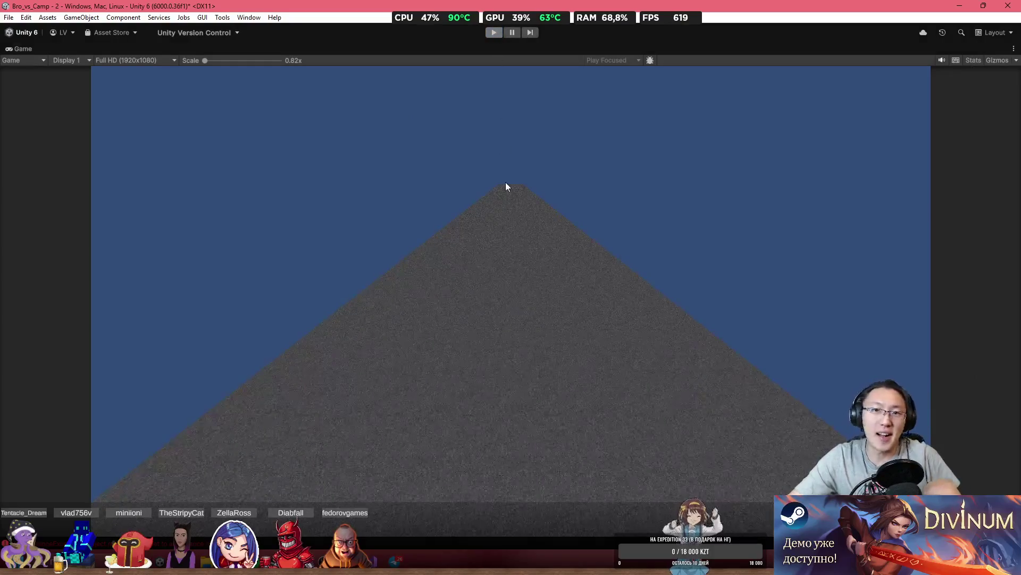
double_click(271, 44)
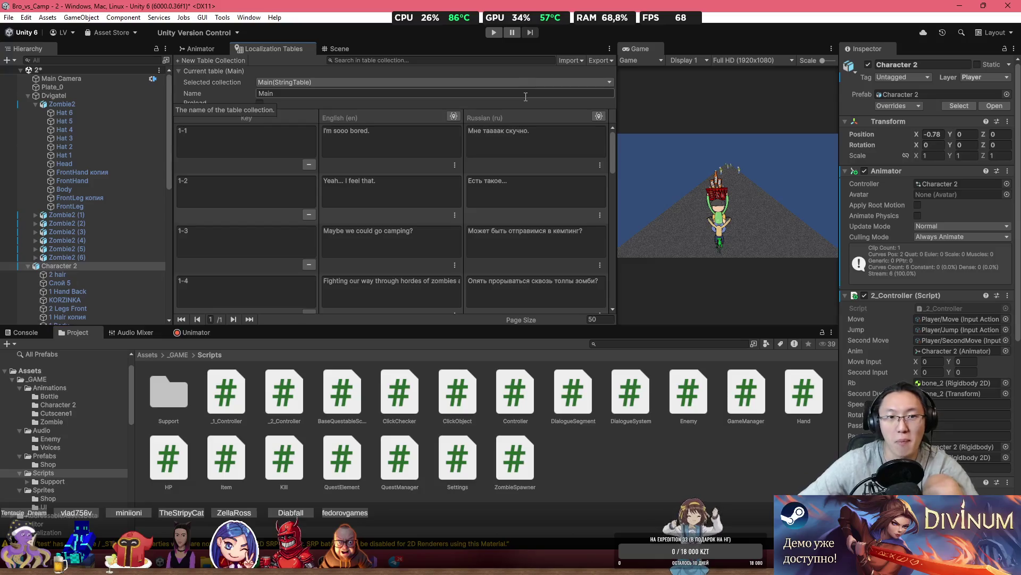
left_click(338, 49)
Orbit and zoom around Character 2 to view both white planes and the distant zombies.
mouse_move(400, 174)
left_mouse_down()
mouse_move(468, 153)
mouse_move(475, 210)
mouse_move(550, 217)
left_mouse_up()
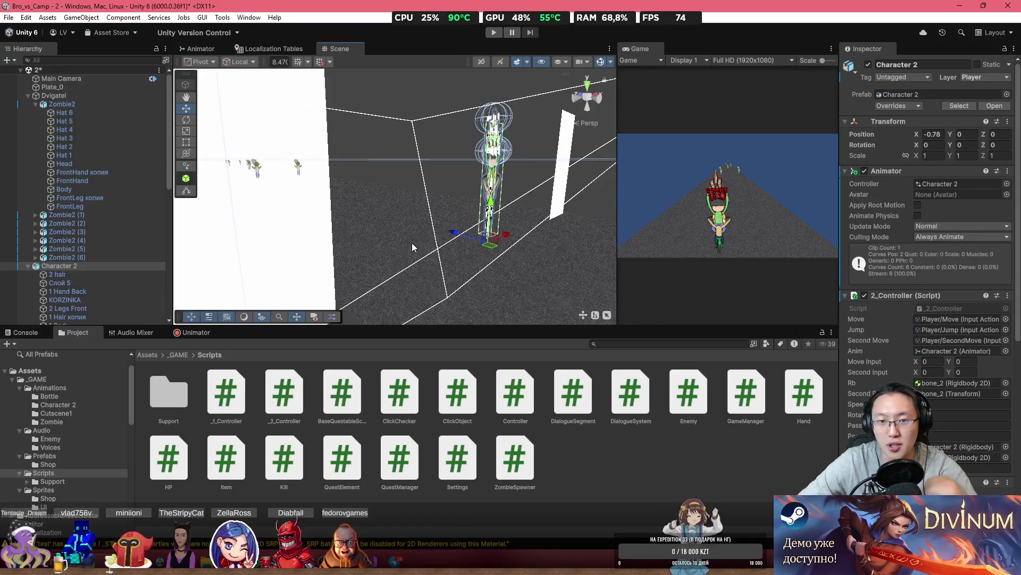
mouse_move(412, 246)
left_mouse_down()
mouse_move(440, 234)
mouse_move(372, 218)
mouse_move(318, 222)
mouse_move(408, 221)
mouse_move(279, 216)
mouse_move(319, 218)
mouse_move(87, 235)
mouse_move(148, 229)
mouse_move(510, 274)
left_mouse_up()
scroll(510, 274, "down", 5)
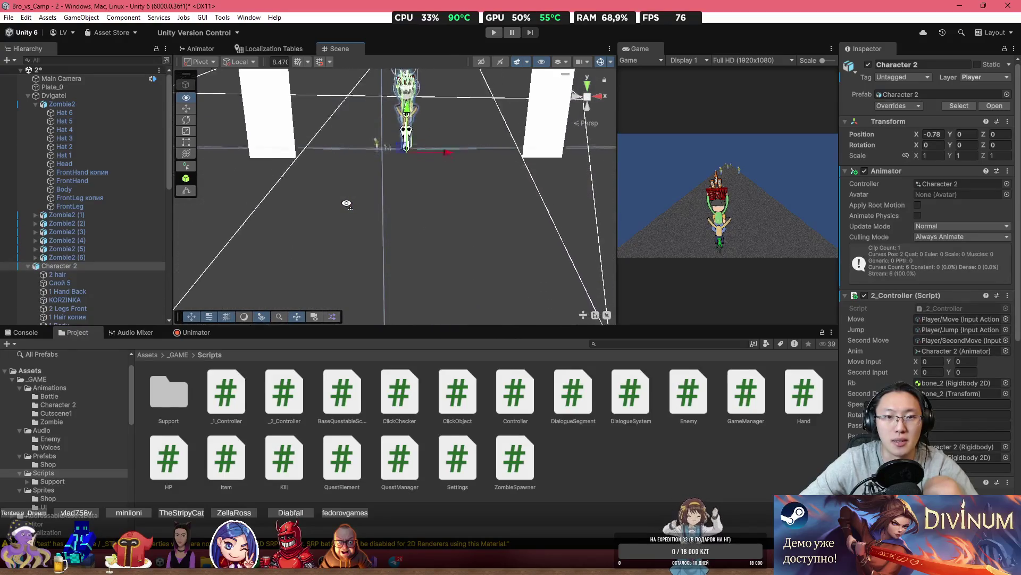
left_click_drag(553, 205, 318, 206)
left_click_drag(448, 209, 395, 207)
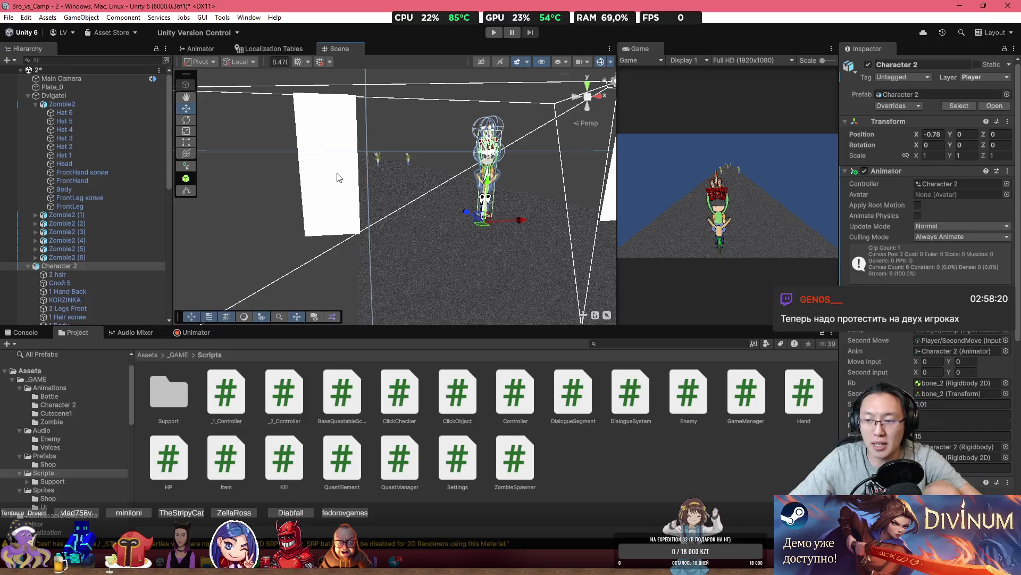
Save the scene with Ctrl+S and open the Windows notifications panel.
key("ctrl+s")
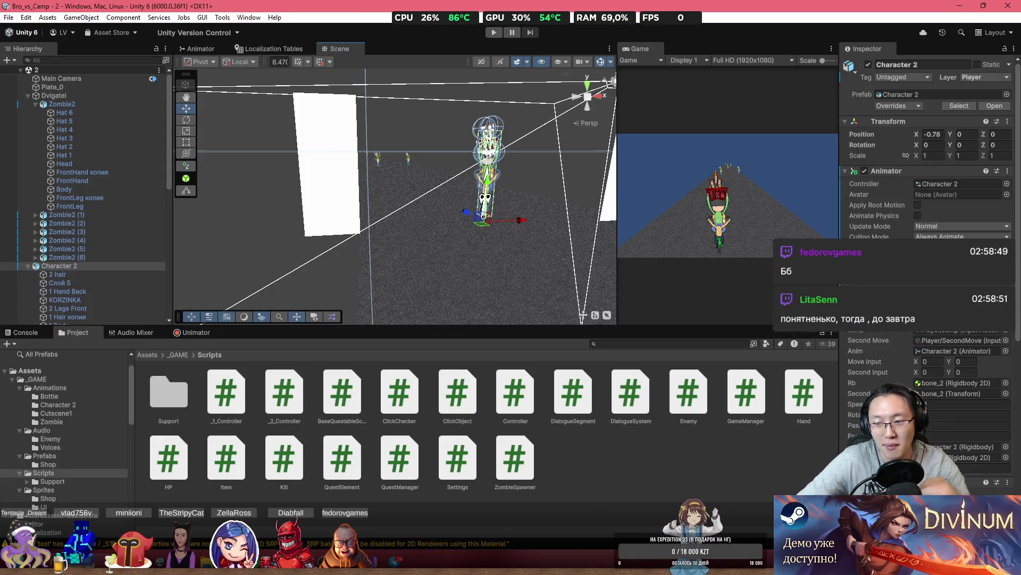
left_click(991, 565)
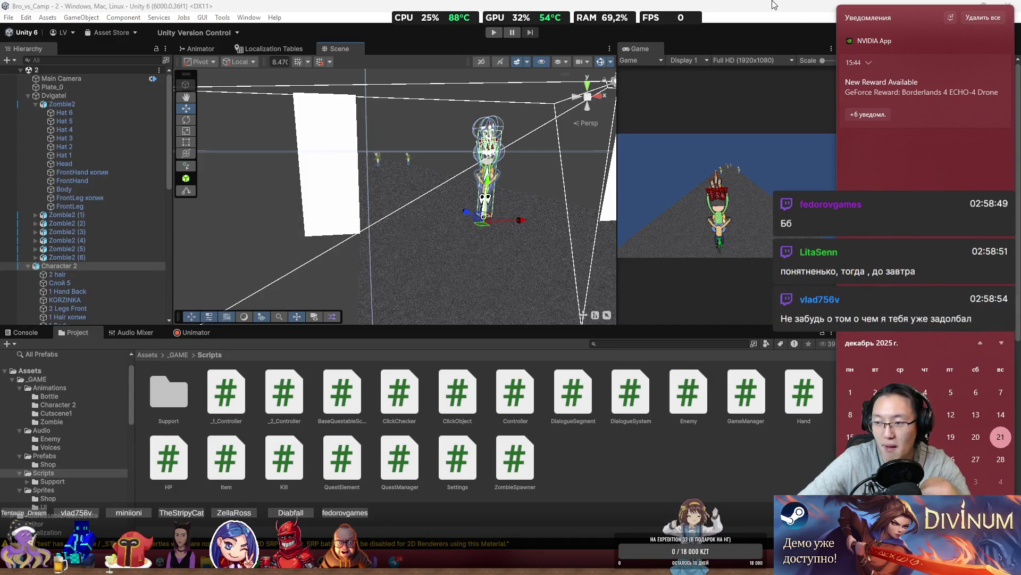
Return to the Unity editor, closing the Windows notification centre to show Character 2's properties.
left_click(592, 31)
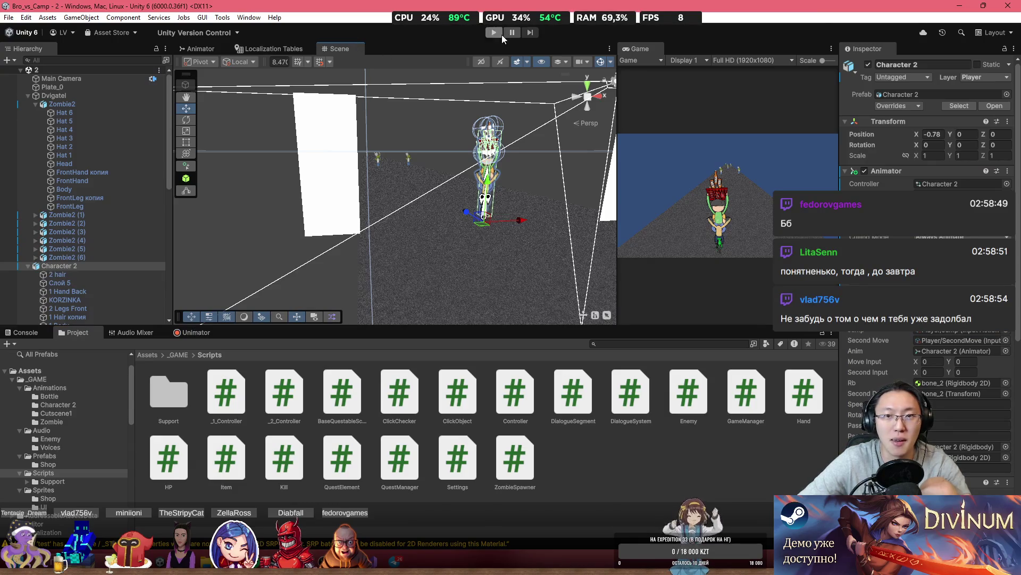